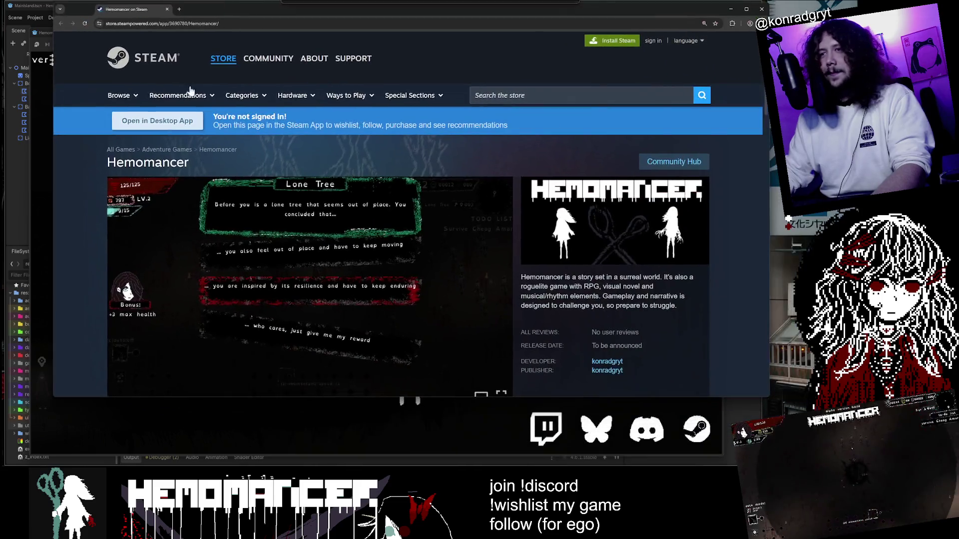
Browse the Hemomancer store page's screenshot thumbnails up to the bank screen, enlarging the browser window.
scroll(209, 325, "down", 2)
left_click(209, 325)
left_click(257, 324)
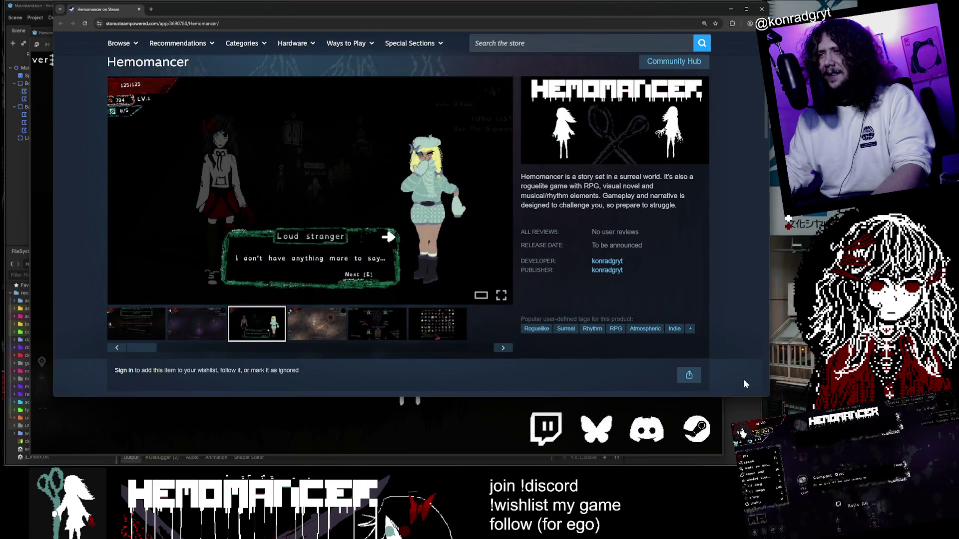
left_click_drag(766, 399, 769, 449)
left_click(317, 325)
left_click(382, 322)
View screenshots 4 and 5 full-size, then show the Loud stranger dialogue screenshot in the main viewer.
left_click(326, 199)
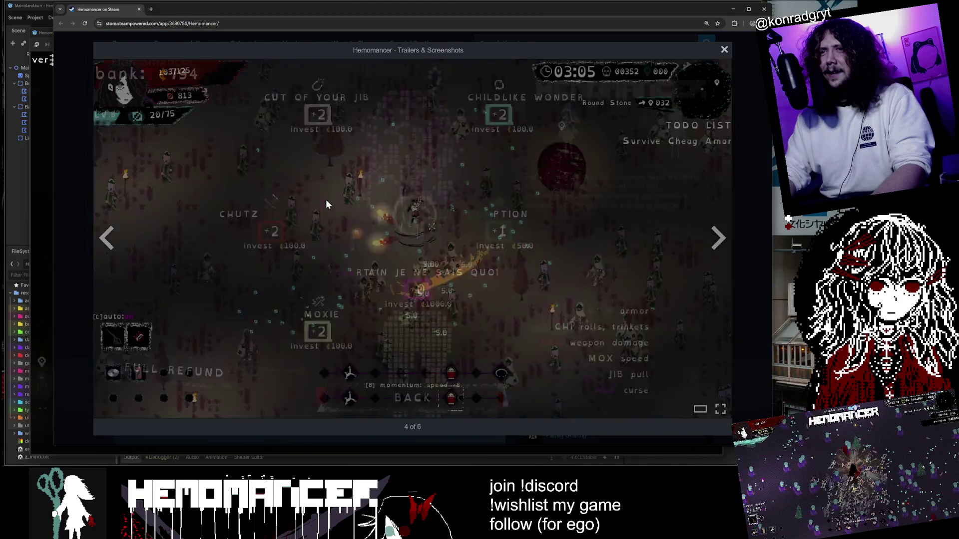
key("Right")
key("Right")
key("Right")
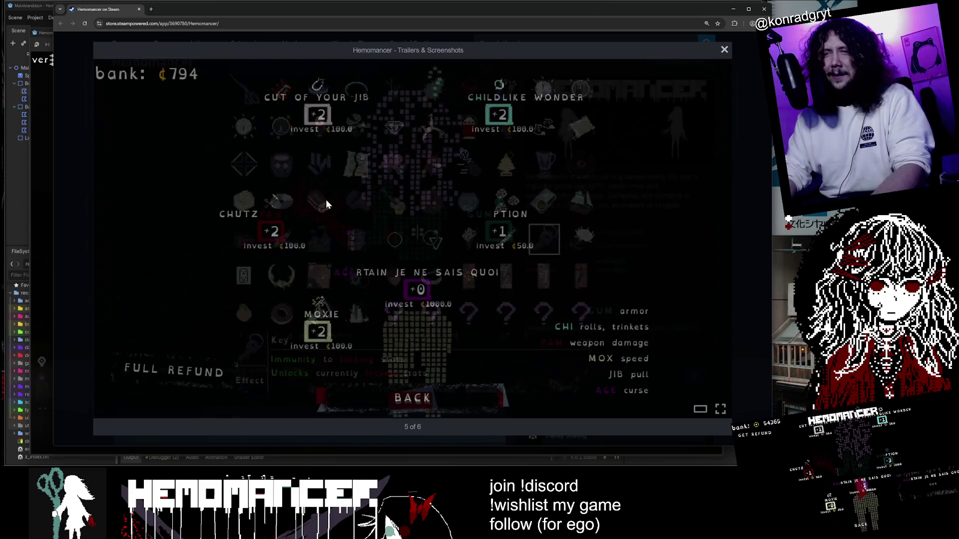
key("Escape")
key("Left")
left_click(347, 205)
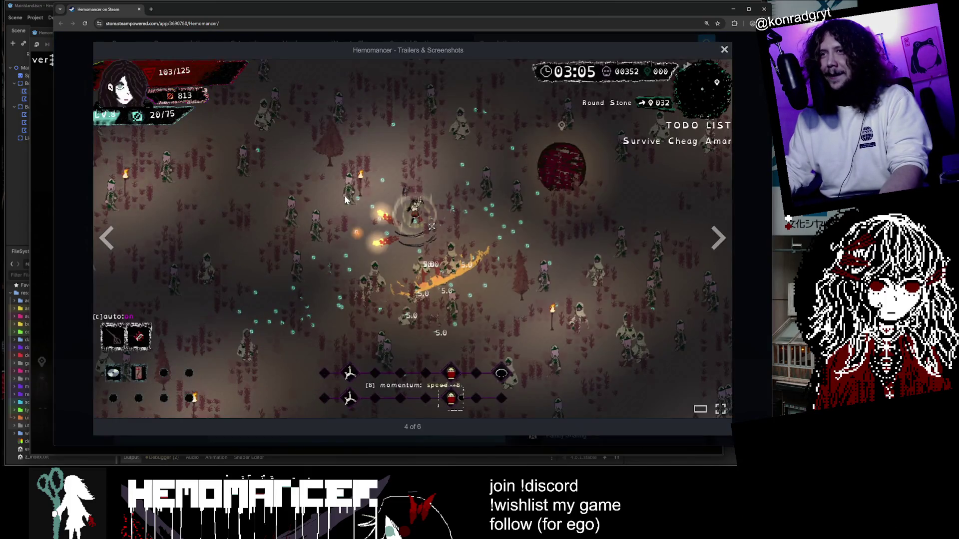
key("Escape")
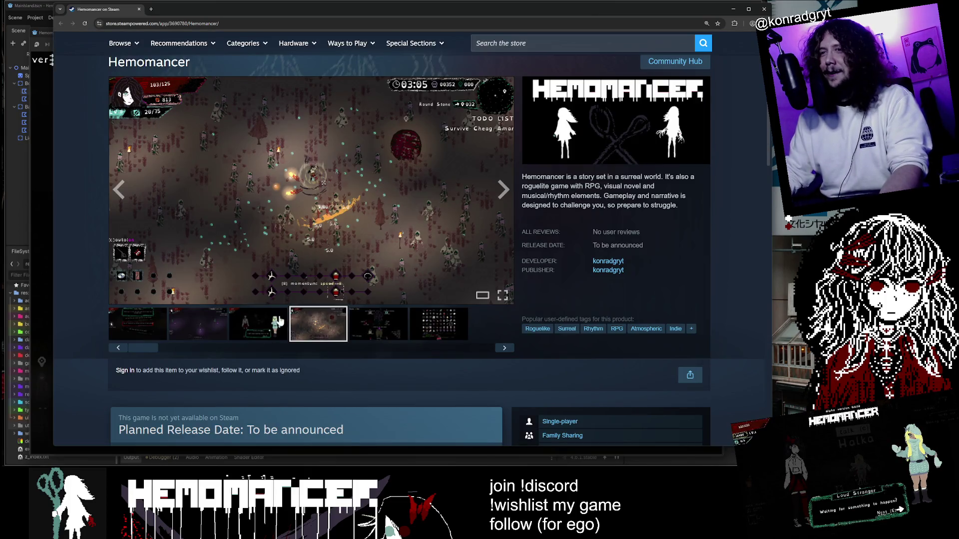
left_click(280, 321)
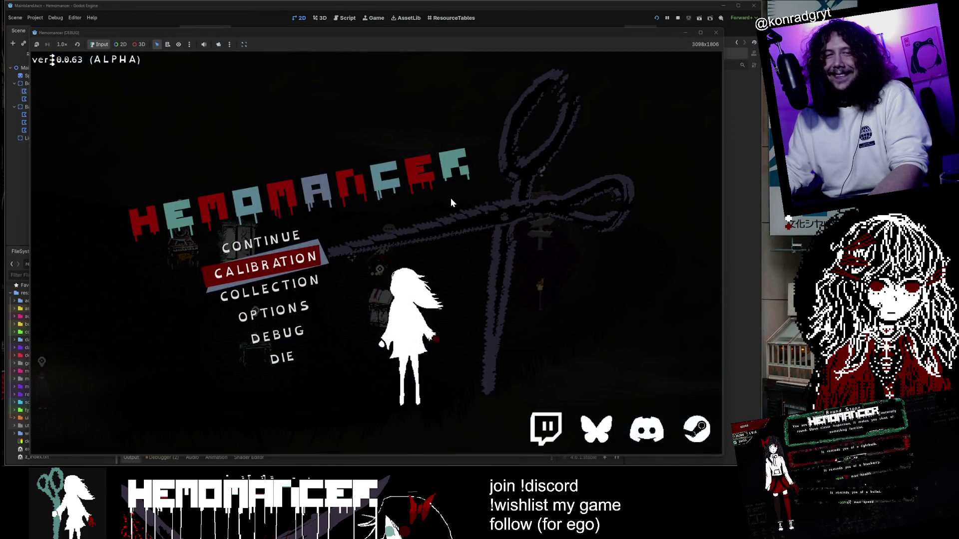
Continue the saved Hemomancer game from the main menu, then close the playtest window.
left_click(273, 239)
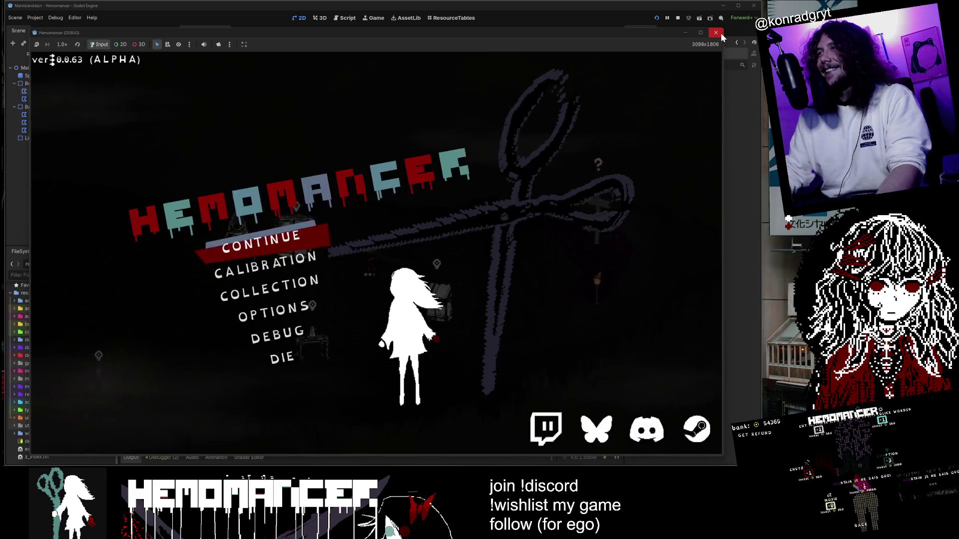
left_click(717, 32)
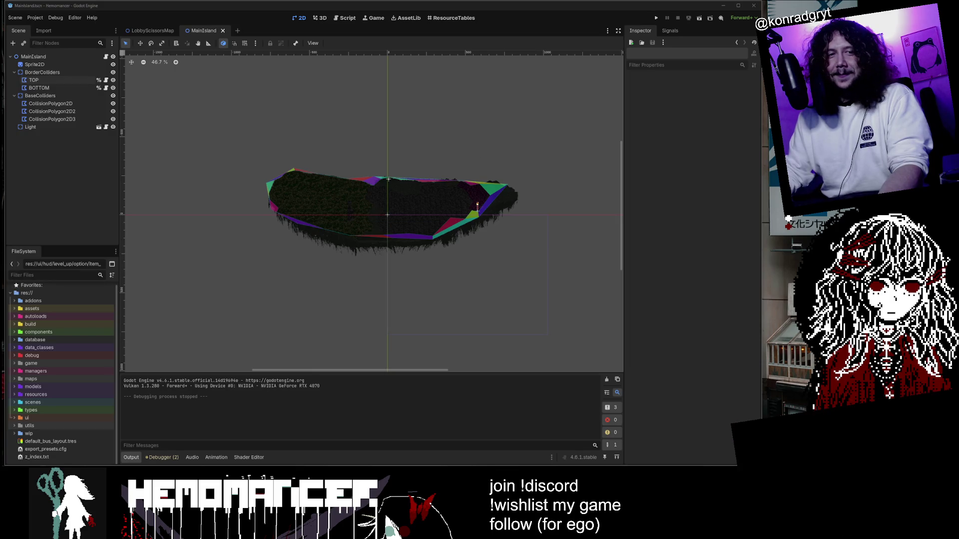
Switch to Obsidian's _global_mind_map canvas and zoom to fit the pinned chat screenshot card.
key("alt+Tab")
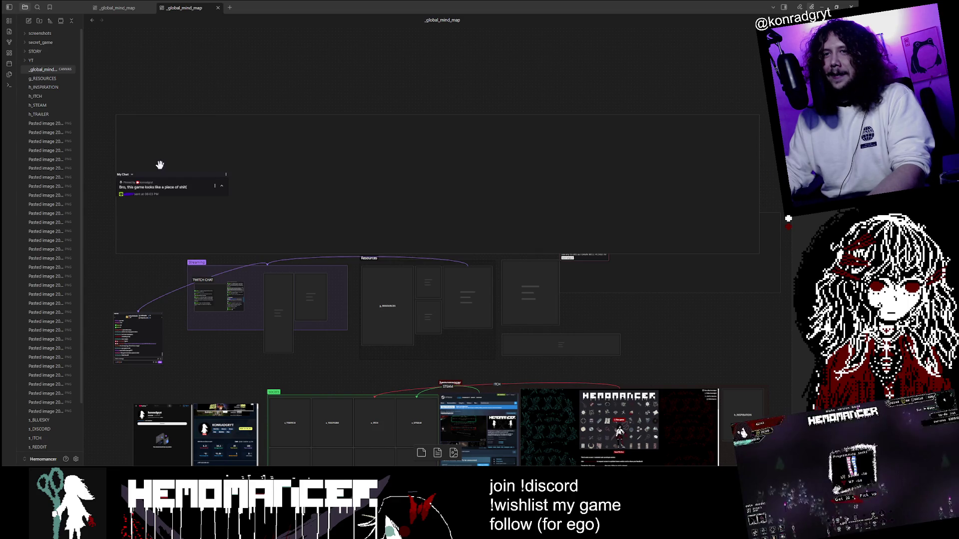
scroll(160, 164, "up", 3)
left_click(146, 192)
key("shift+2")
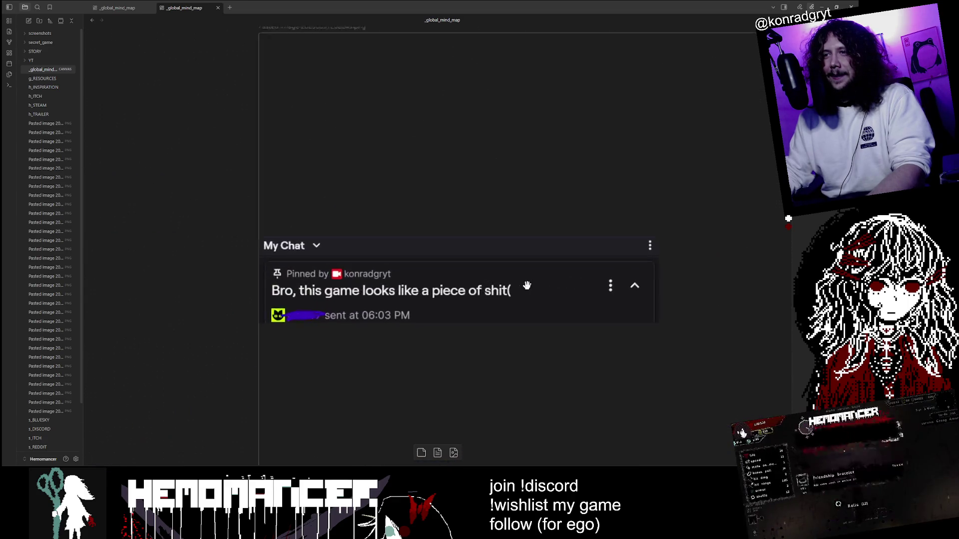
scroll(631, 293, "down", 10)
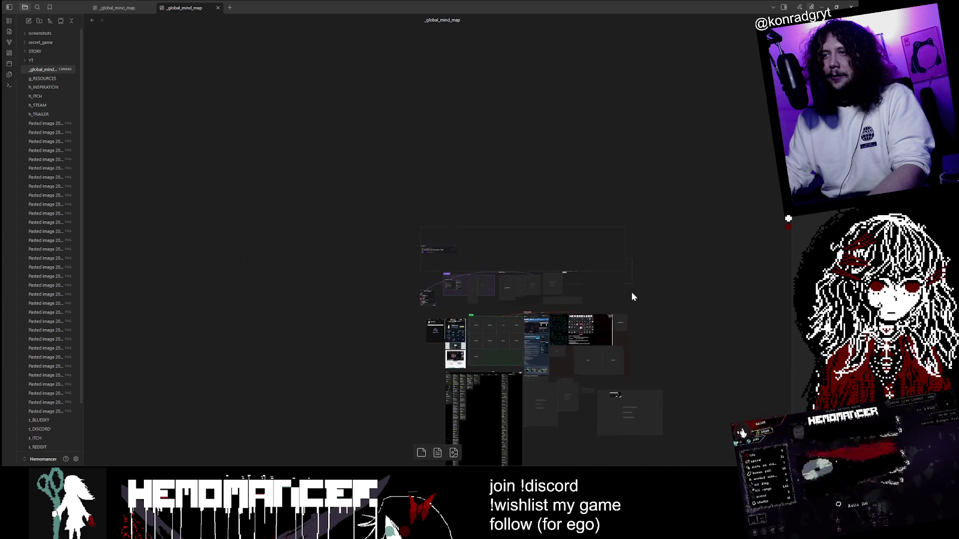
scroll(457, 245, "up", 4)
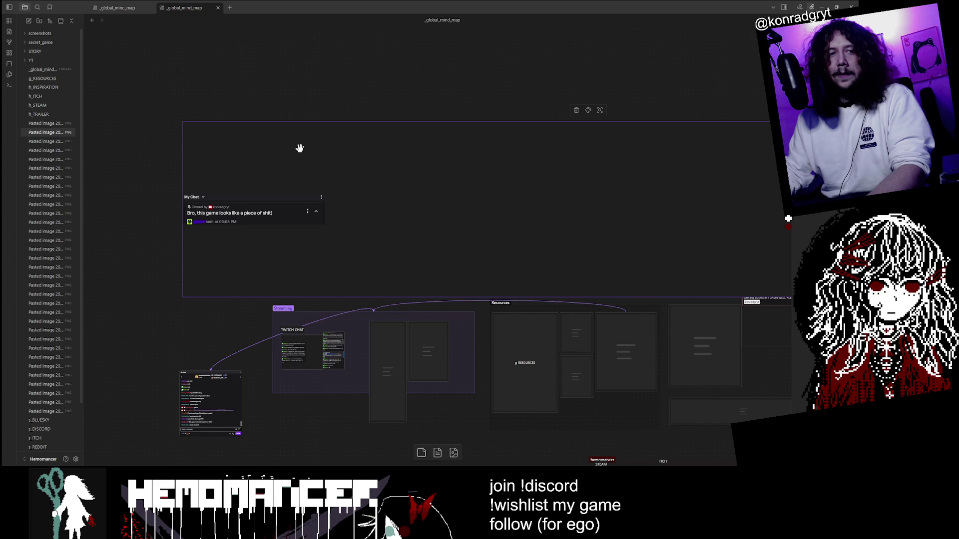
scroll(258, 244, "up", 3)
scroll(339, 164, "down", 2)
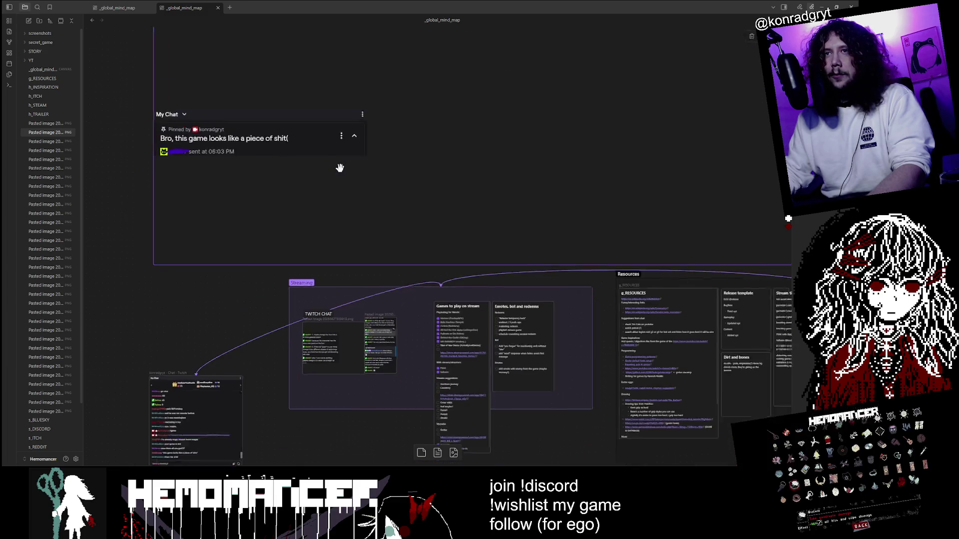
scroll(387, 160, "down", 1)
scroll(392, 157, "down", 2)
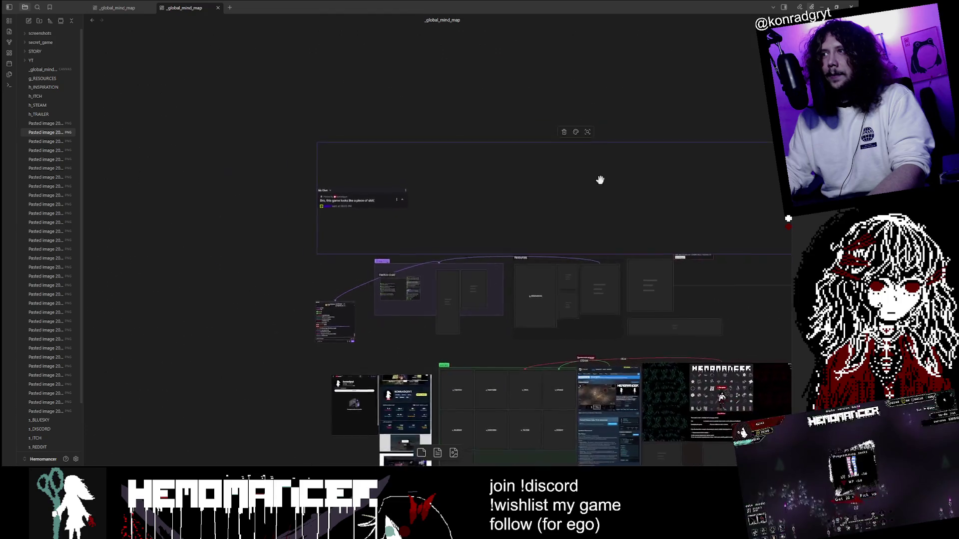
scroll(575, 165, "up", 4)
left_click(552, 120)
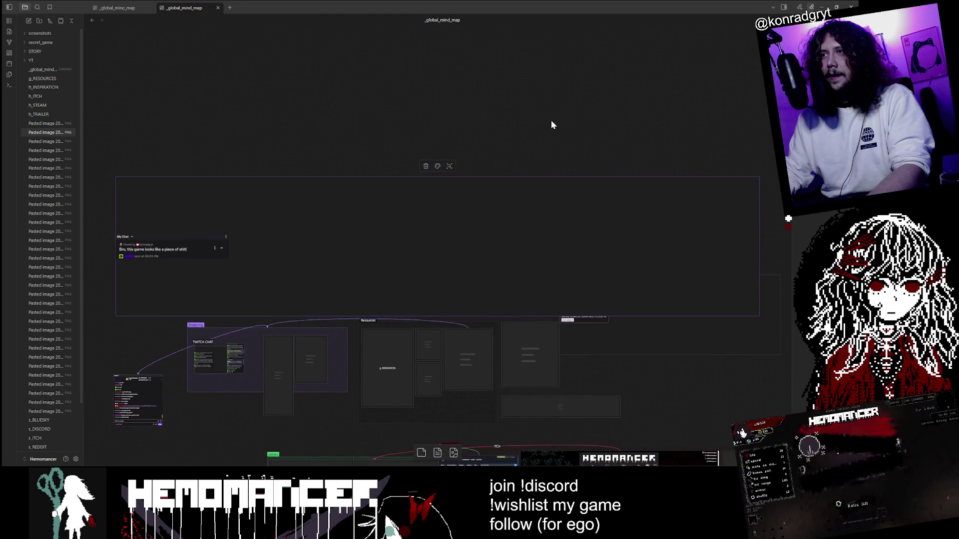
right_click(451, 193)
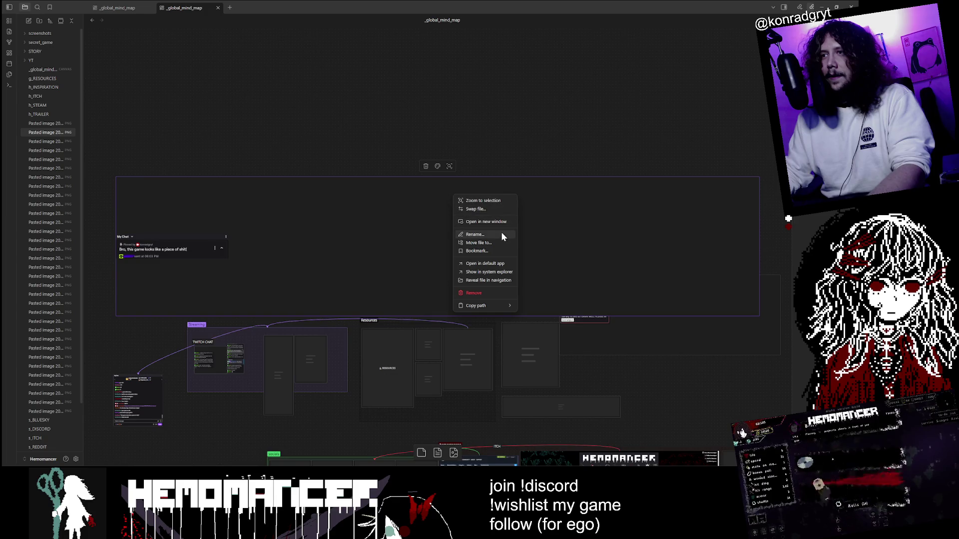
mouse_move(499, 306)
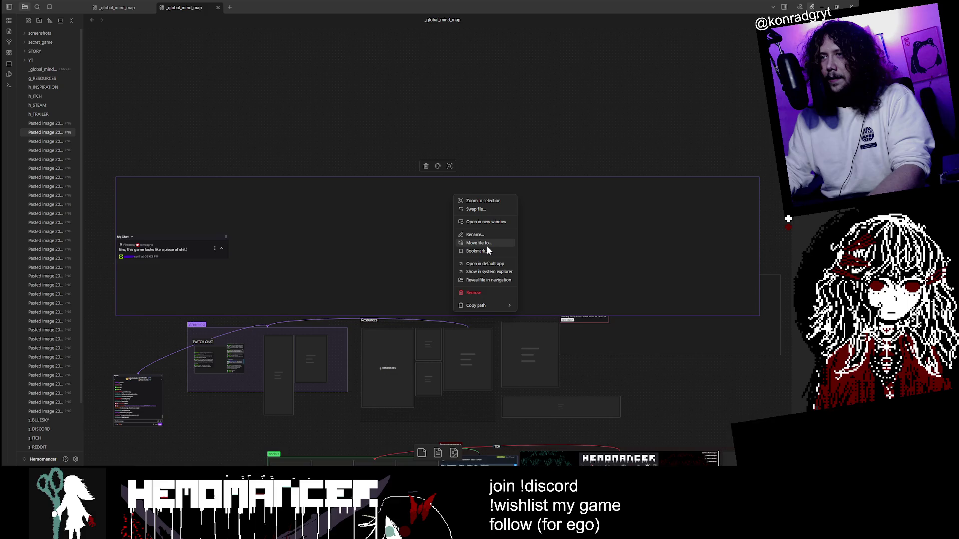
left_click(349, 236)
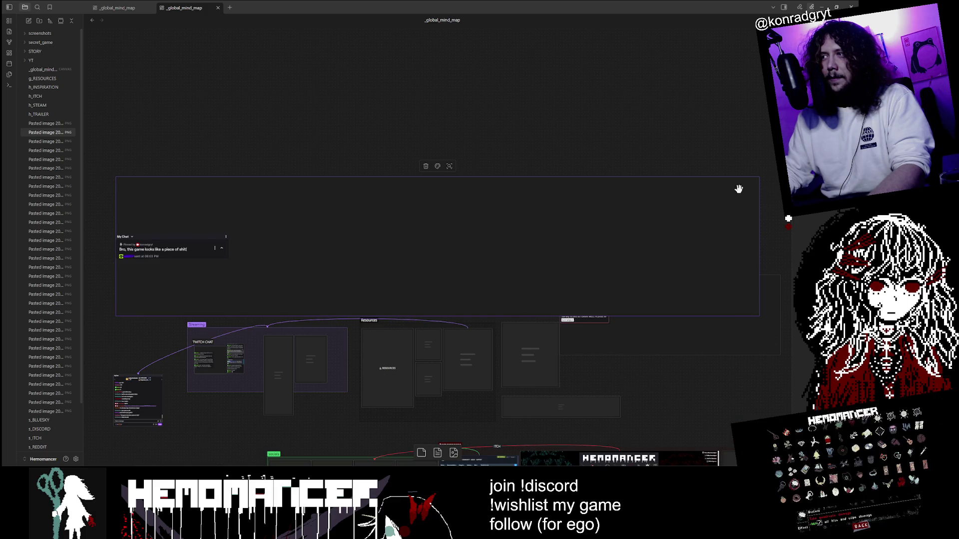
Undo a resize of the group around the chat card, then shrink the pasted chat image card.
mouse_move(758, 176)
left_mouse_down()
mouse_move(661, 124)
mouse_move(657, 199)
left_mouse_up()
key("ctrl+z")
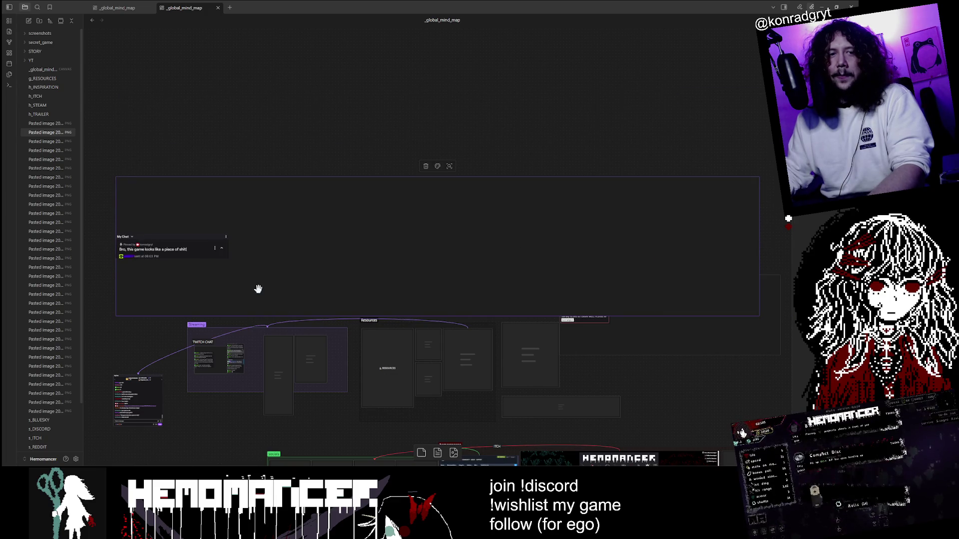
scroll(364, 321, "down", 10)
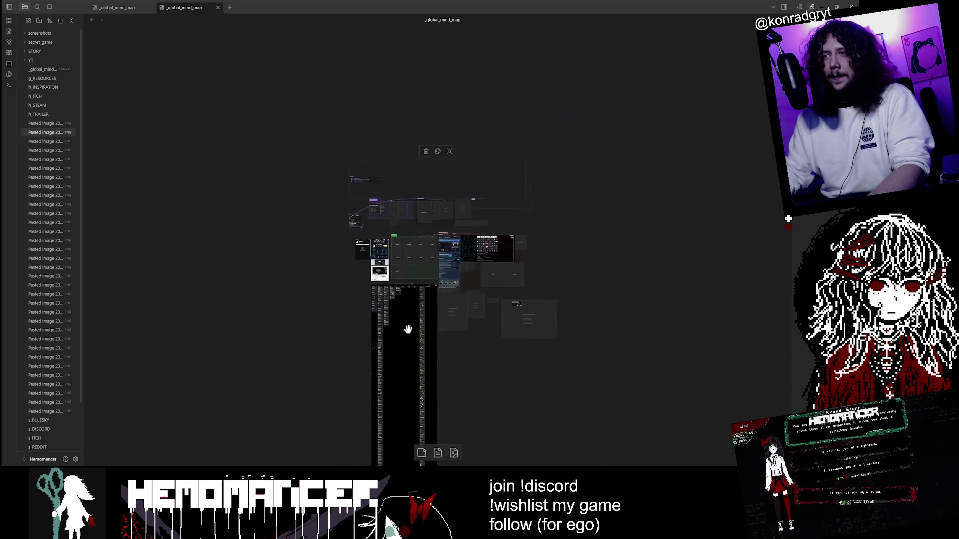
scroll(413, 321, "up", 10)
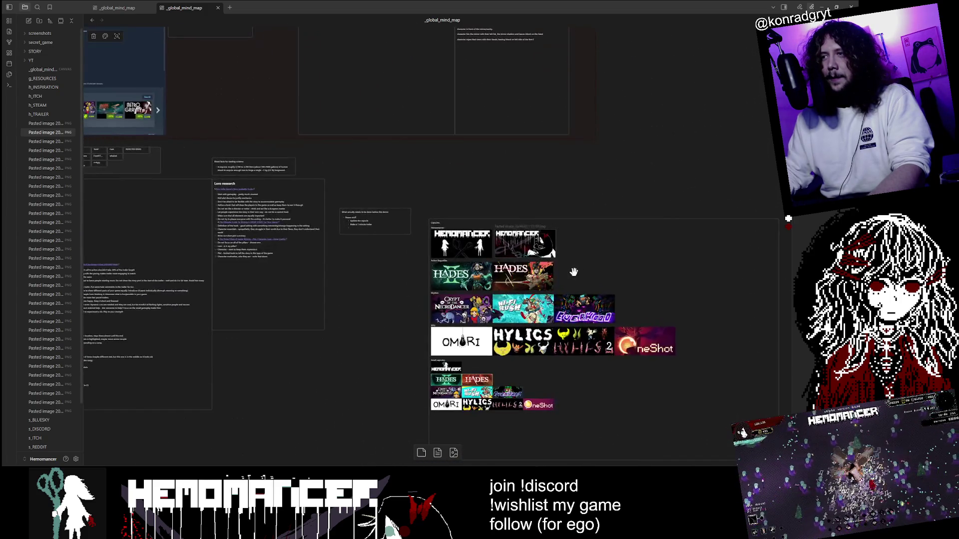
scroll(572, 271, "up", 2)
scroll(573, 271, "down", 10)
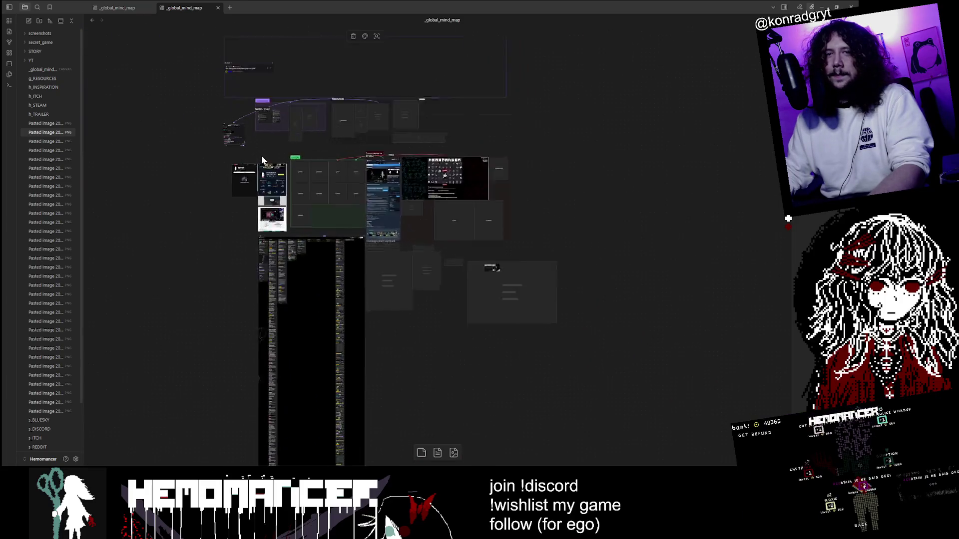
scroll(261, 157, "up", 10)
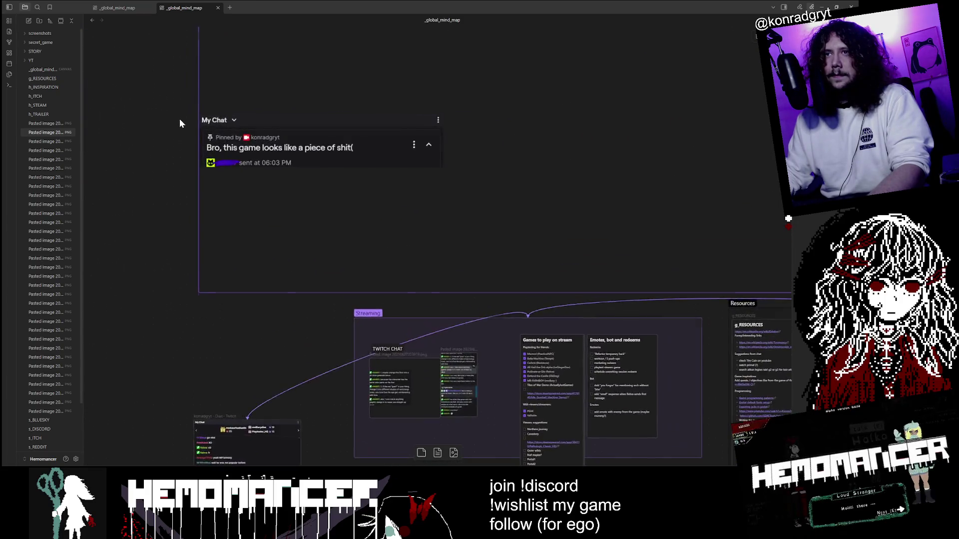
scroll(180, 123, "up", 2)
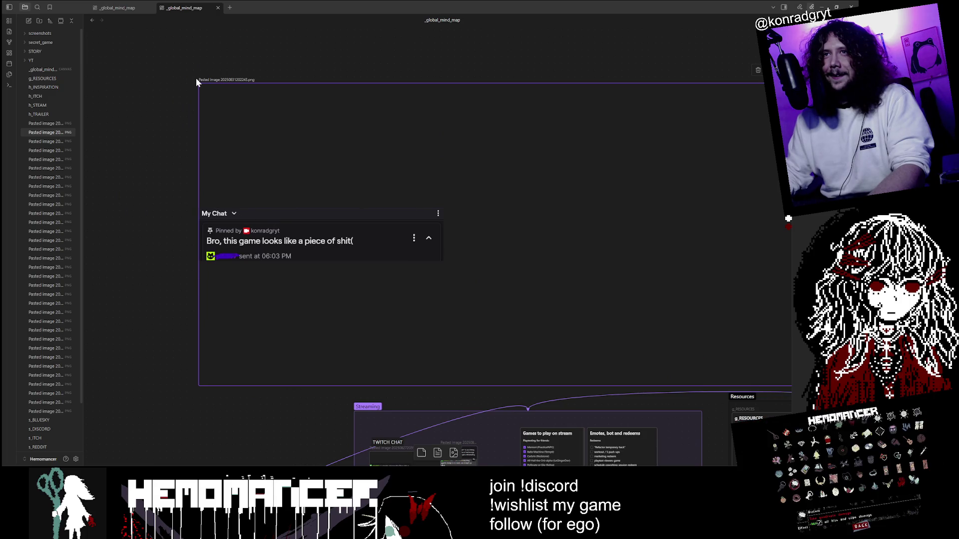
mouse_move(196, 82)
left_mouse_down()
mouse_move(314, 154)
mouse_move(439, 132)
mouse_move(540, 158)
left_mouse_up()
Zoom around the canvas until the suspicious user's chat screenshot fills the view.
scroll(497, 197, "down", 5)
scroll(239, 173, "down", 5)
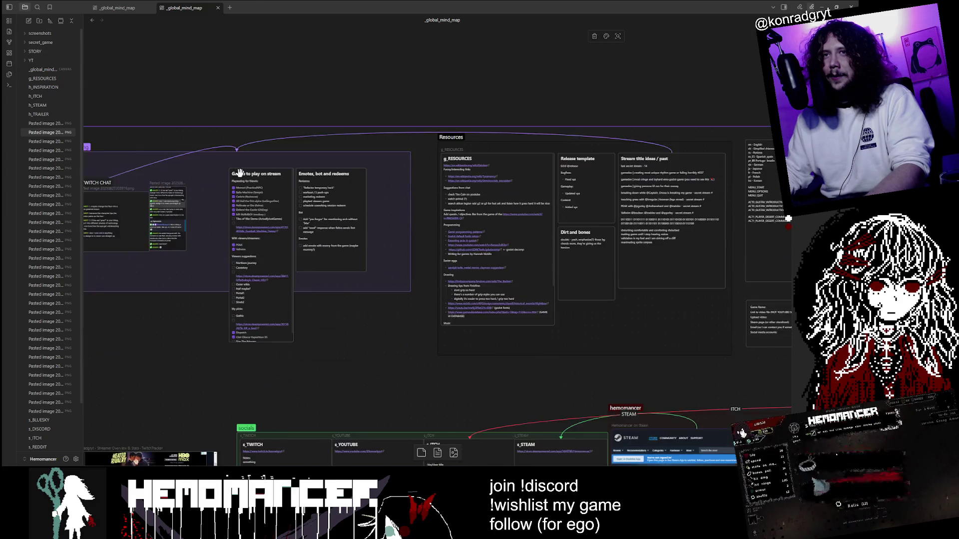
scroll(408, 160, "down", 2)
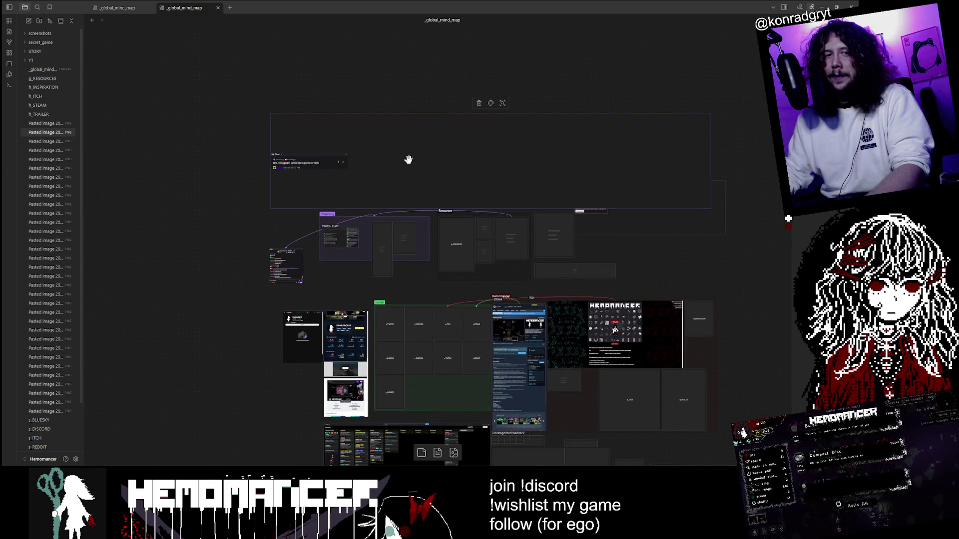
scroll(454, 156, "down", 4)
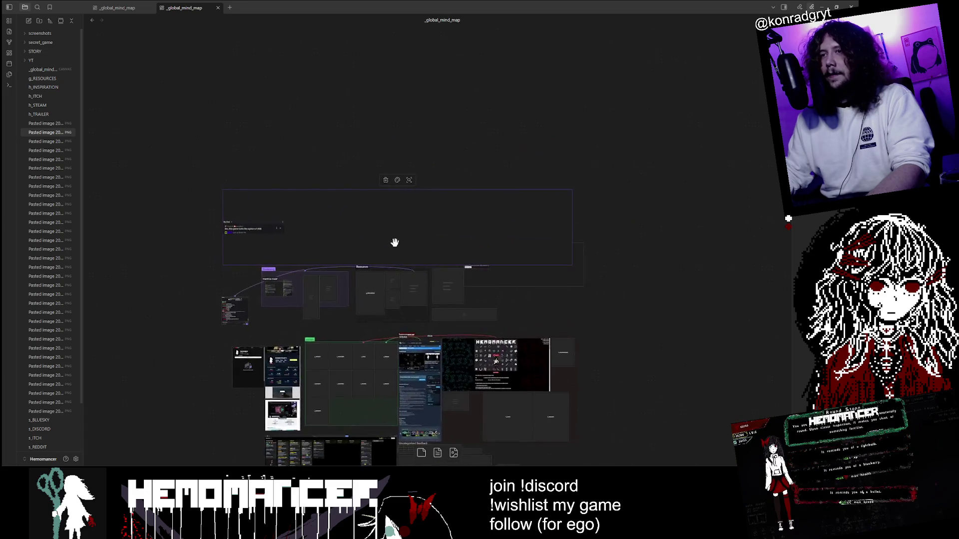
scroll(324, 244, "up", 3)
scroll(303, 235, "up", 1)
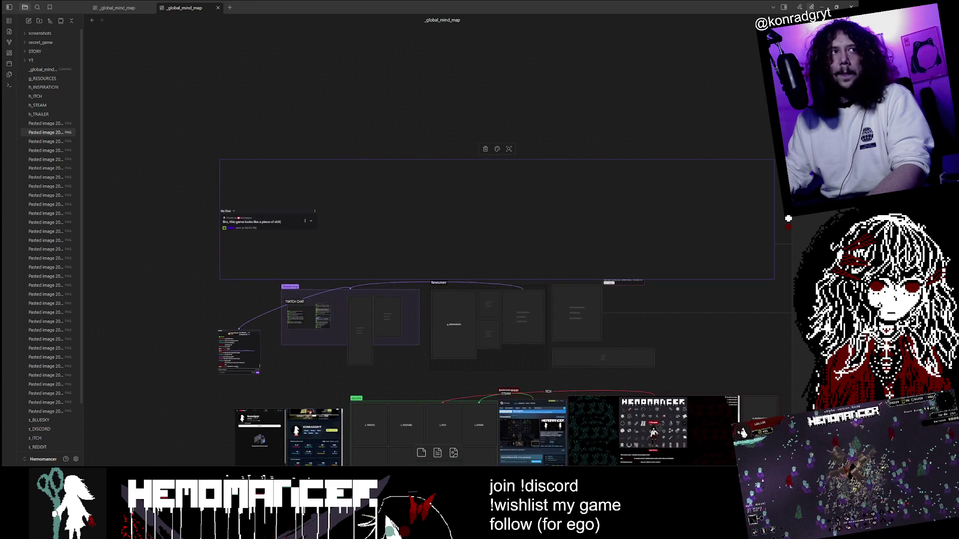
scroll(383, 265, "down", 2)
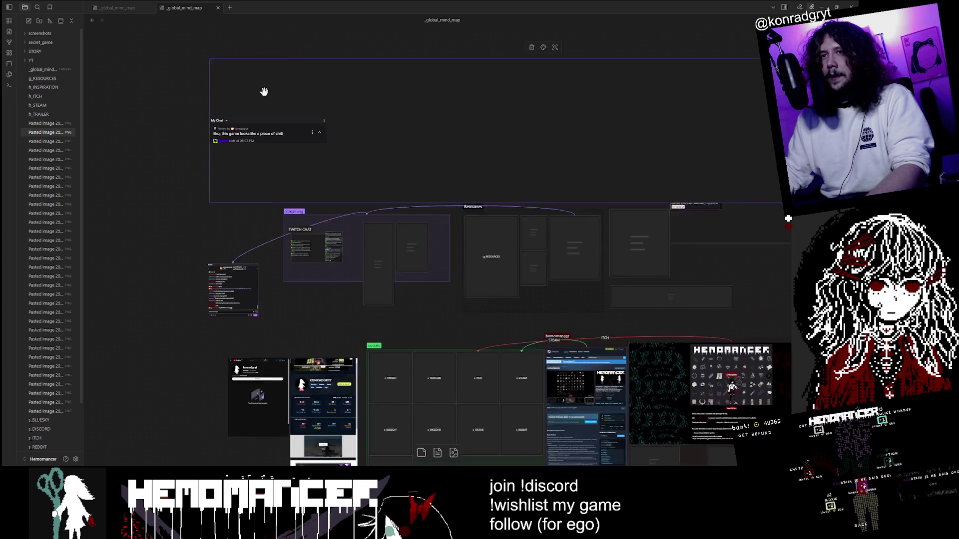
scroll(198, 83, "up", 3)
scroll(399, 129, "up", 2)
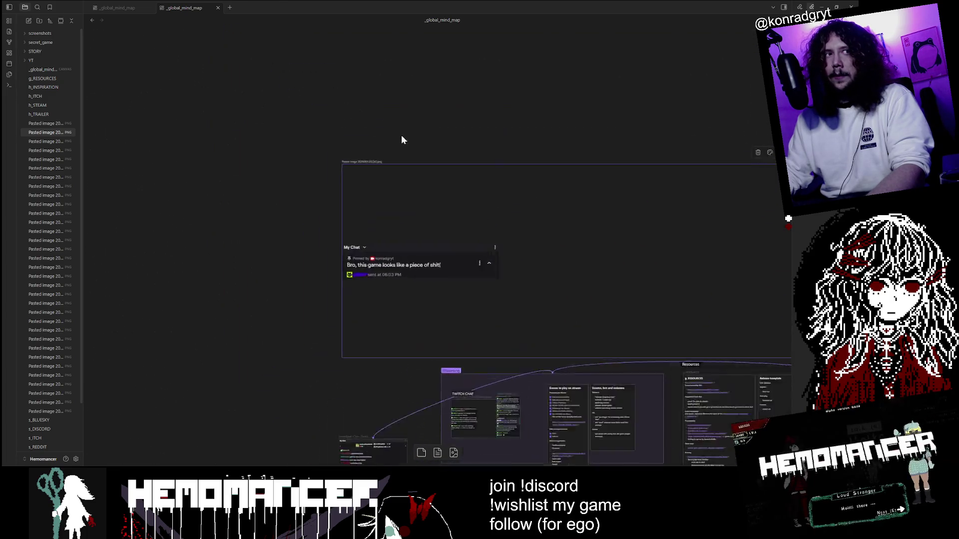
scroll(532, 314, "down", 2)
scroll(522, 295, "up", 2)
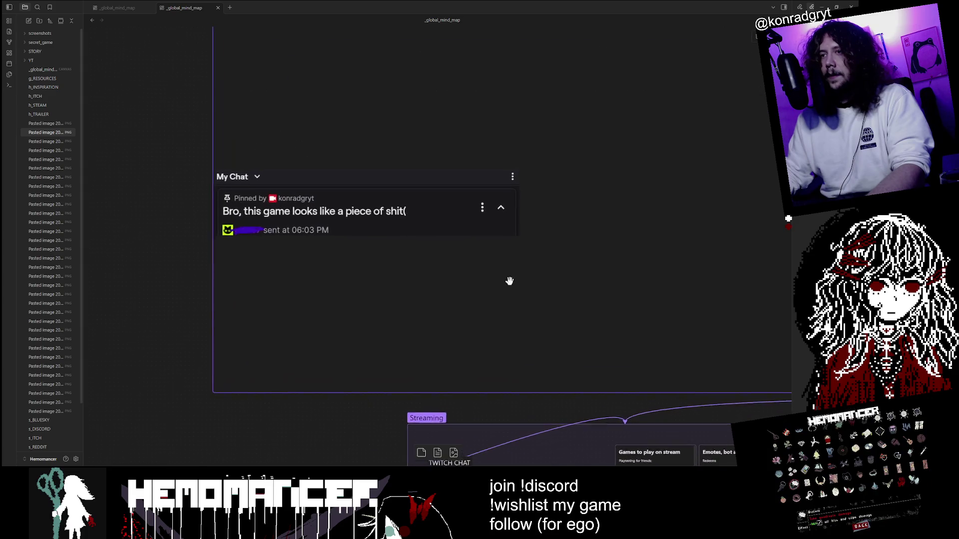
scroll(515, 250, "down", 2)
scroll(562, 311, "down", 5)
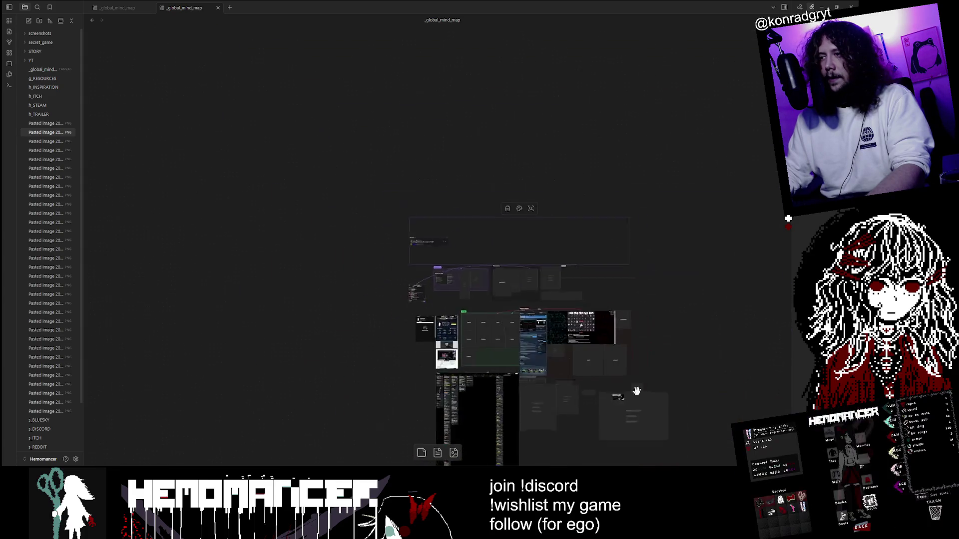
scroll(348, 310, "up", 2)
scroll(364, 218, "up", 4)
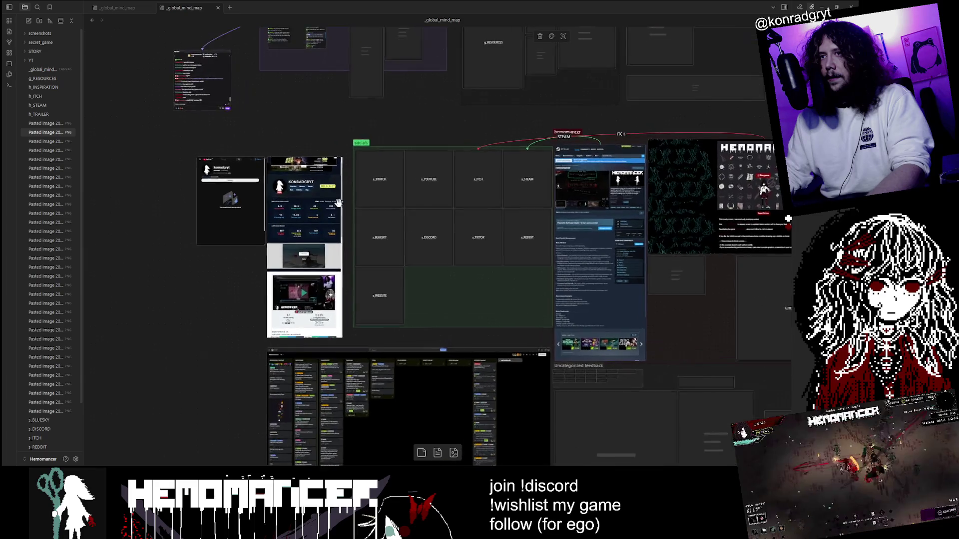
scroll(629, 249, "up", 1)
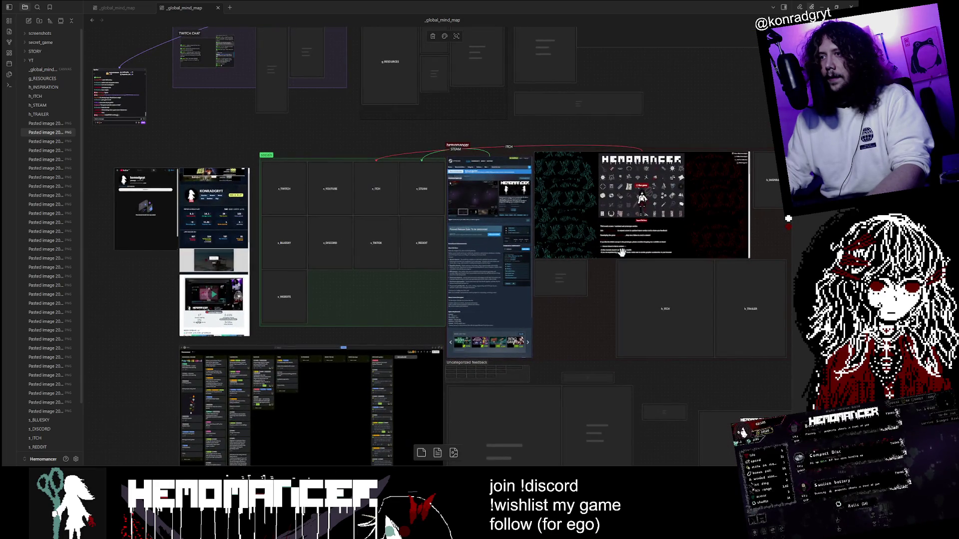
scroll(622, 251, "up", 3)
scroll(557, 318, "down", 3)
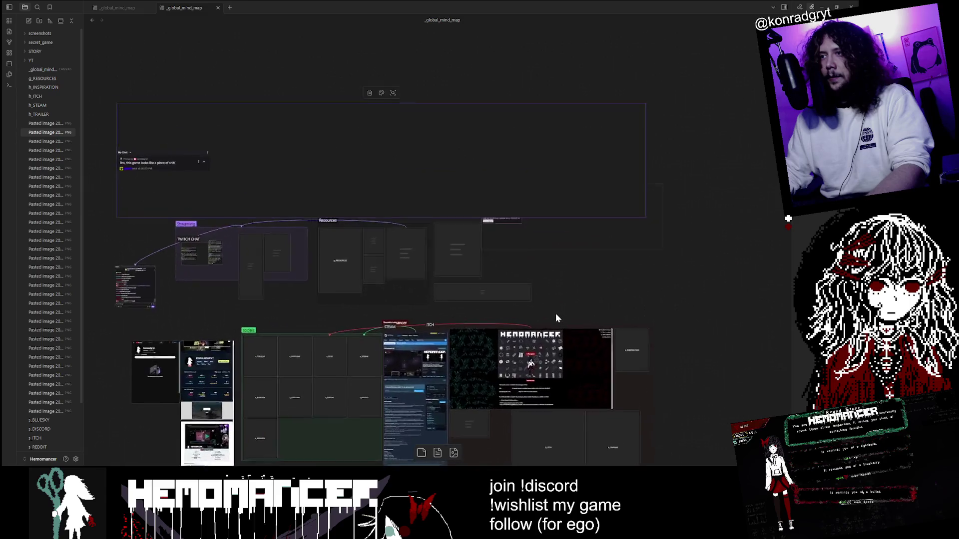
scroll(555, 318, "up", 2)
scroll(543, 227, "up", 5)
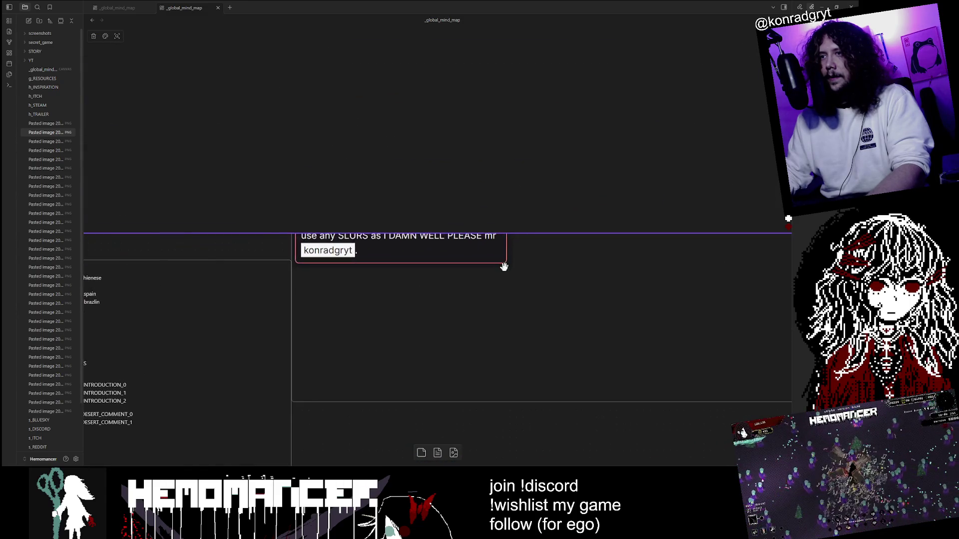
Reposition the pasted chat screenshot's frame beside the language list and game submission notes.
scroll(442, 259, "up", 3)
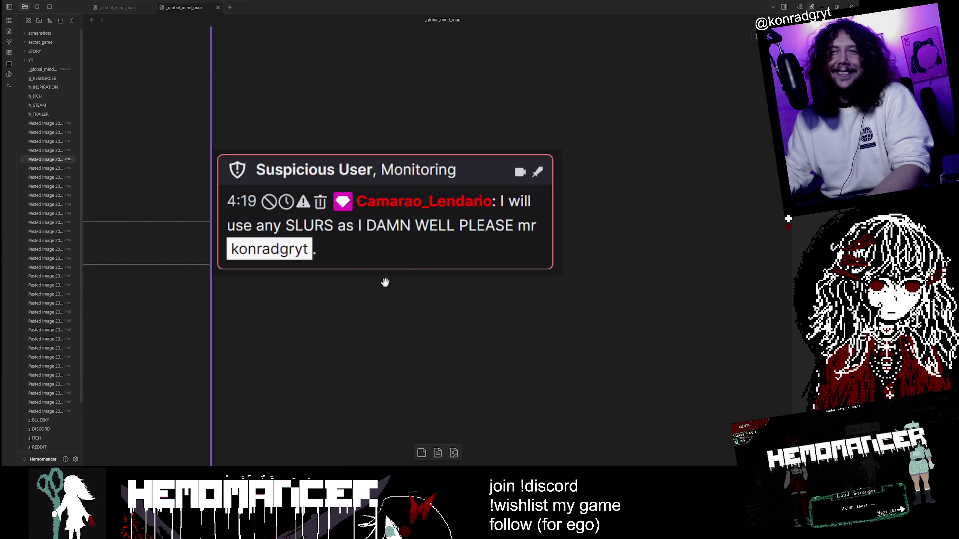
scroll(239, 313, "down", 5)
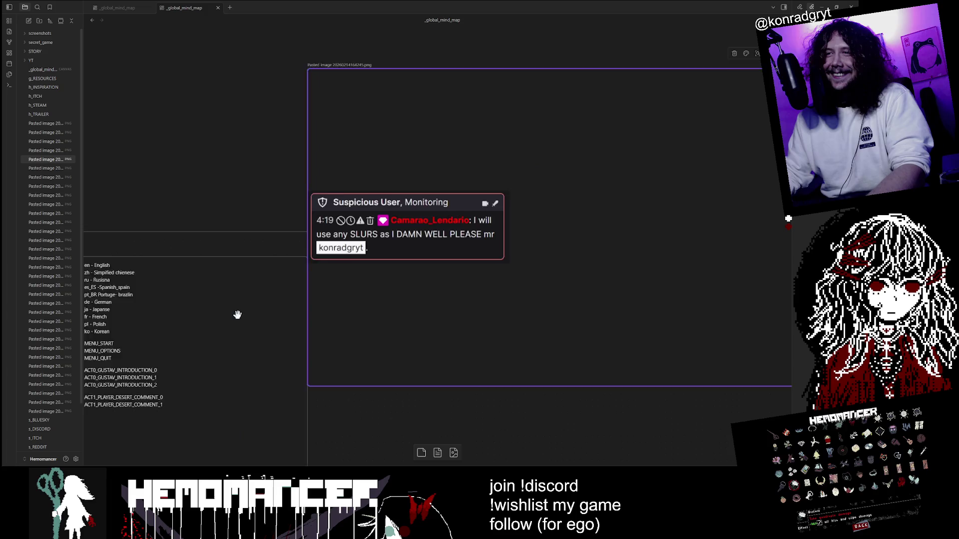
scroll(415, 248, "up", 2)
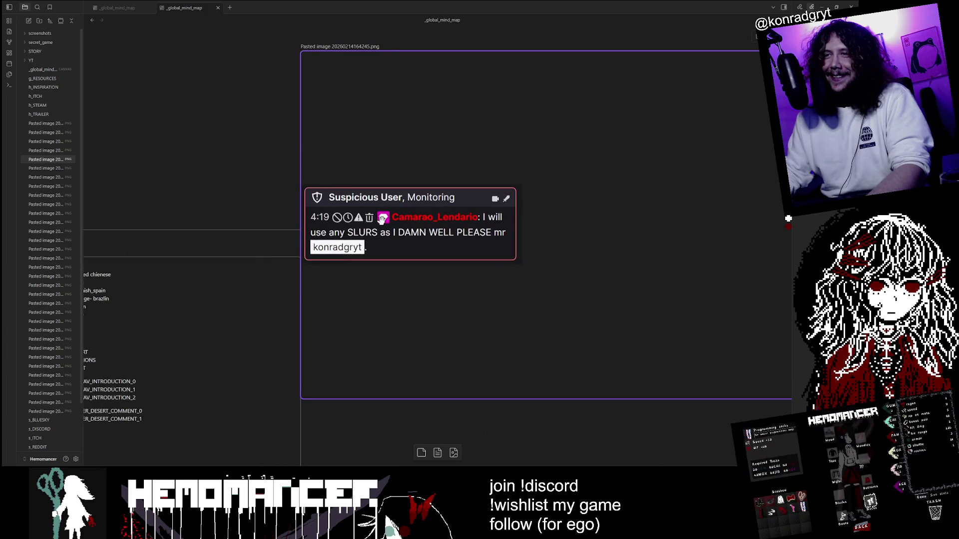
scroll(295, 265, "down", 2)
scroll(329, 295, "down", 1)
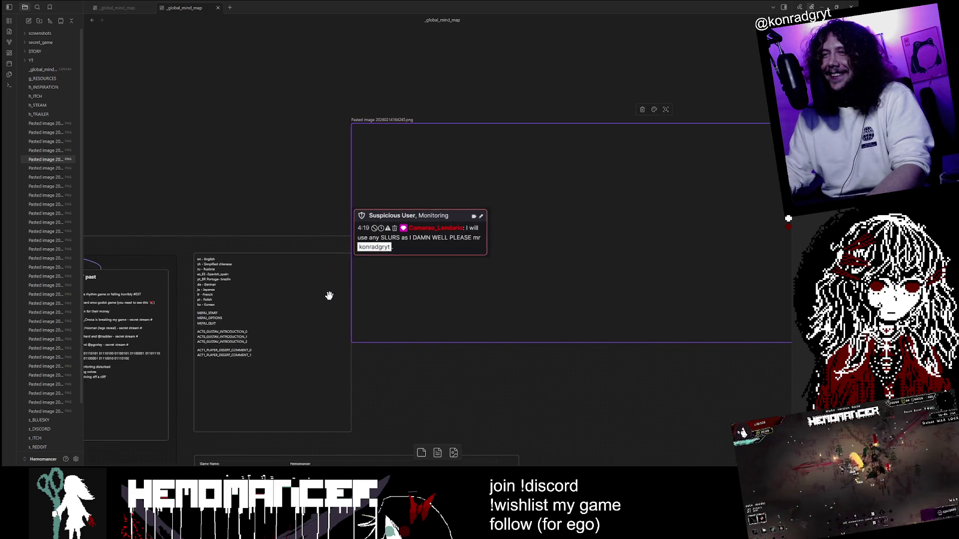
scroll(329, 295, "down", 2)
scroll(480, 267, "up", 2)
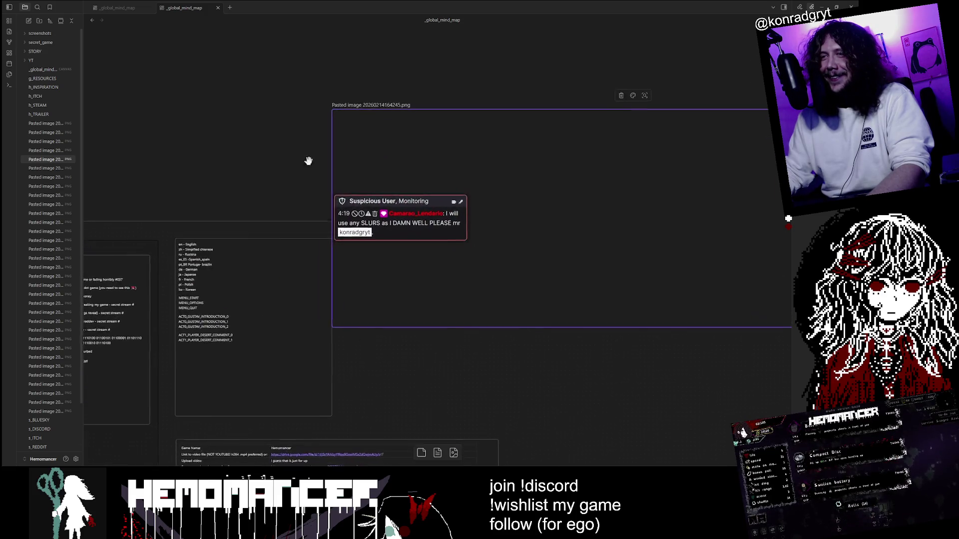
left_click(548, 260)
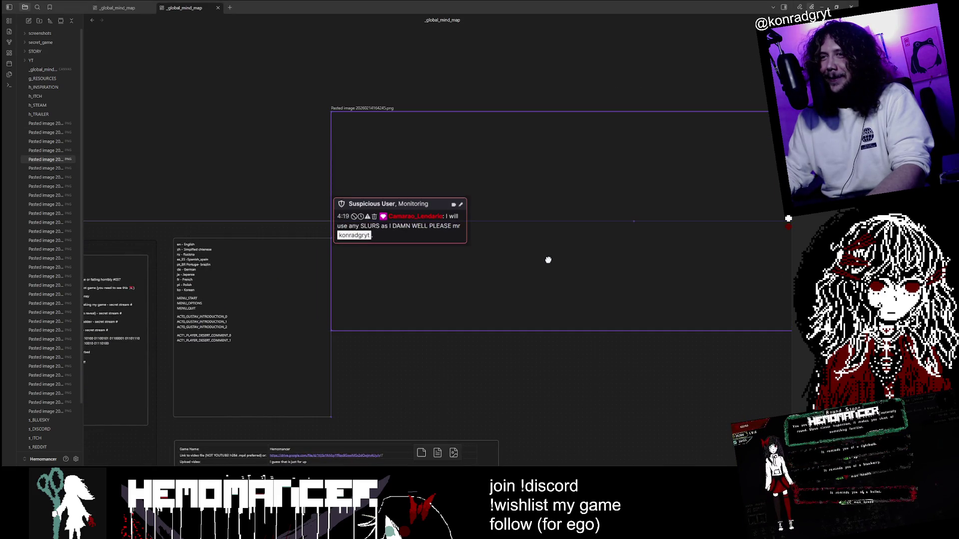
left_click_drag(228, 141, 395, 253)
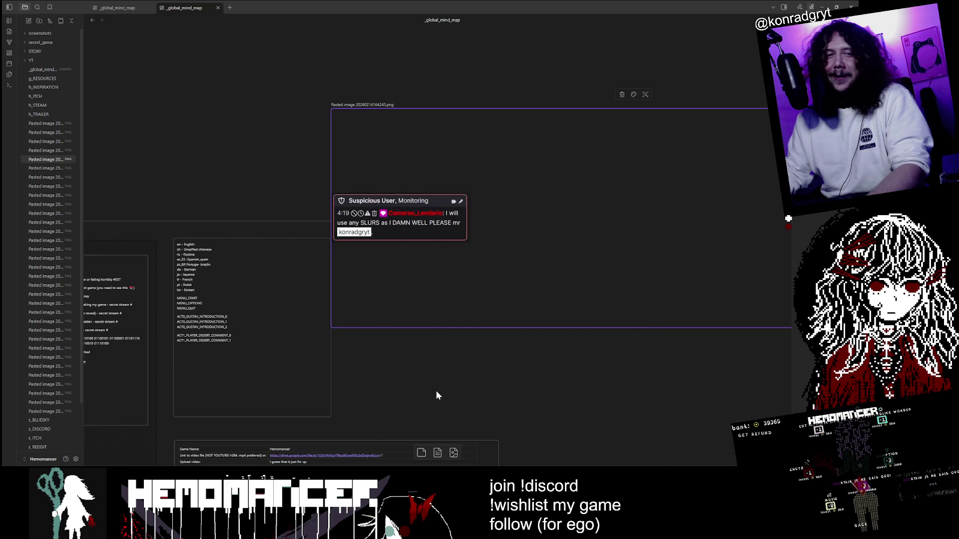
left_click(426, 377)
scroll(426, 378, "down", 5)
scroll(390, 353, "down", 5)
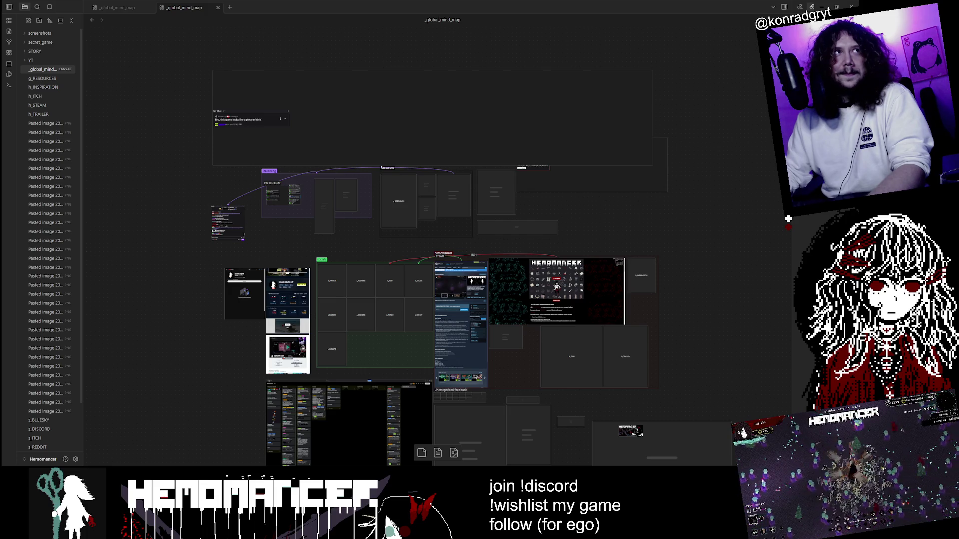
Drag the Chrome window with the Twitch clip up over the mind map.
mouse_move(624, 464)
left_mouse_down()
mouse_move(622, 282)
mouse_move(441, 95)
mouse_move(403, 4)
mouse_move(361, 77)
mouse_move(340, 51)
left_mouse_up()
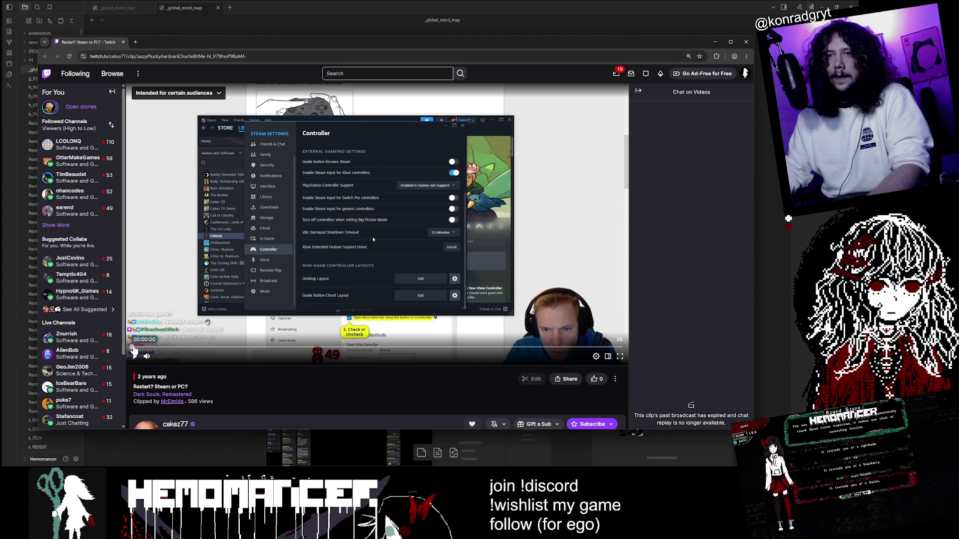
Play the 'Restart? Steam or PC?' clip, collapsing chat and resizing the browser to widen the video.
left_click(135, 356)
left_click(189, 356)
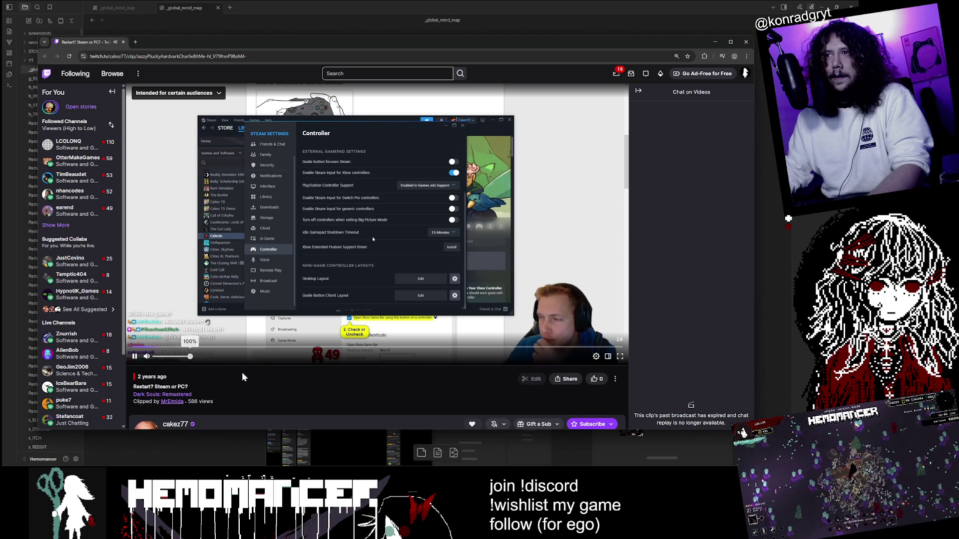
left_click_drag(590, 41, 576, 37)
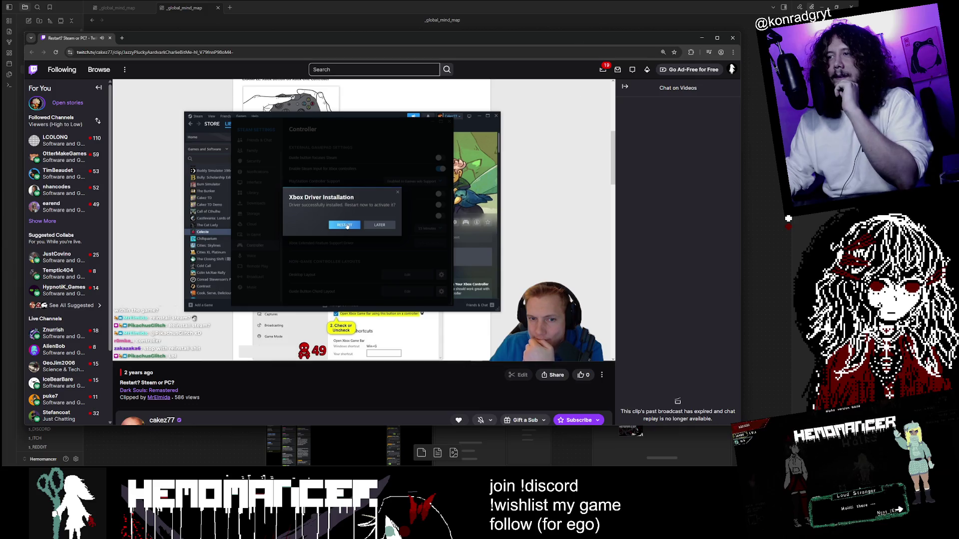
mouse_move(589, 190)
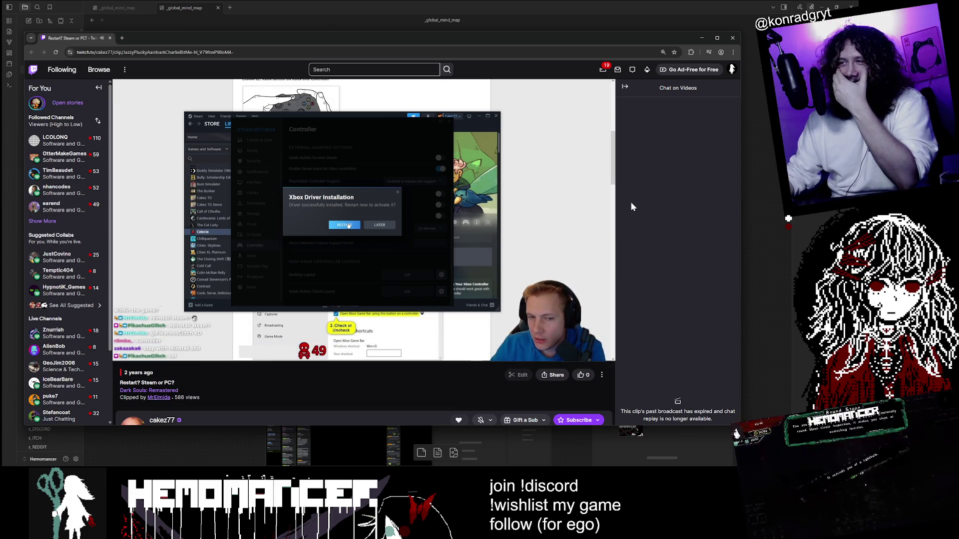
mouse_move(601, 208)
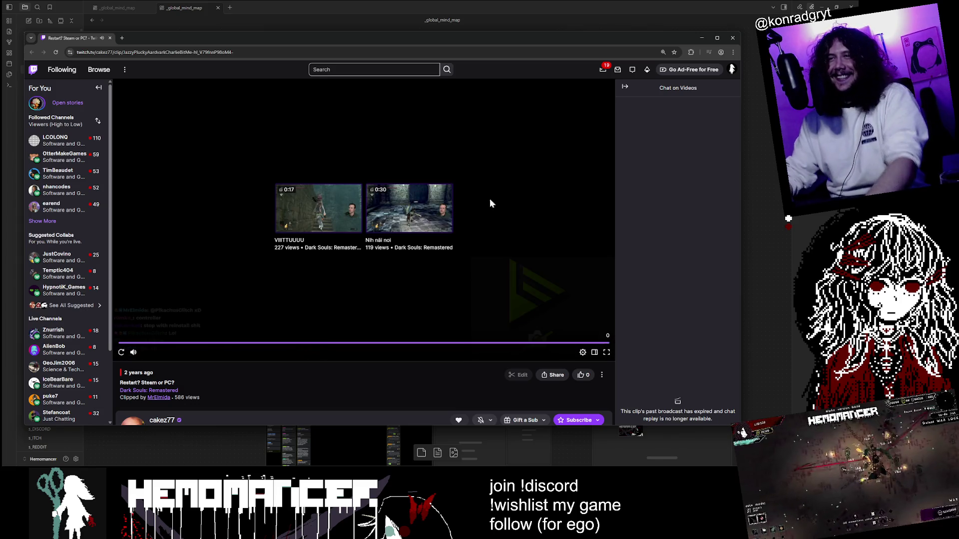
mouse_move(65, 383)
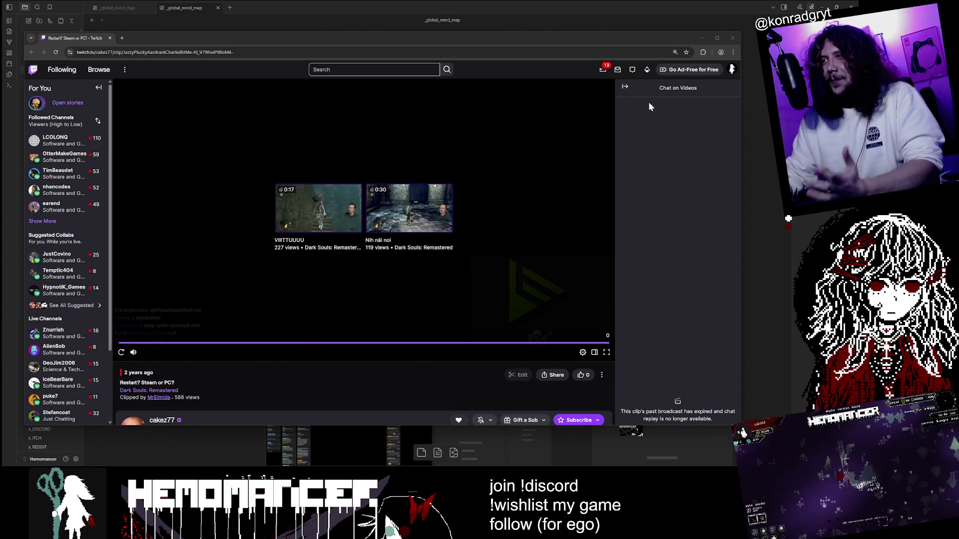
left_click(625, 87)
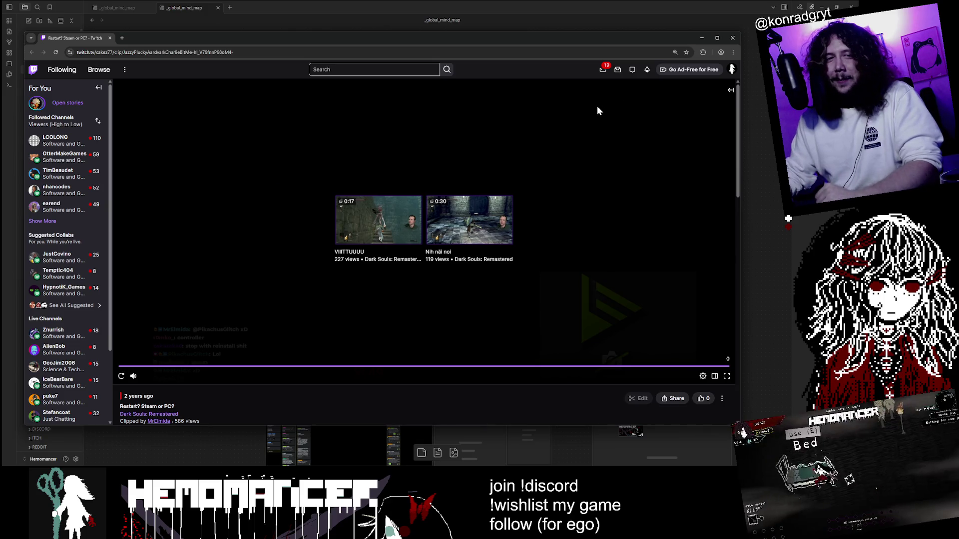
left_click_drag(740, 424, 719, 440)
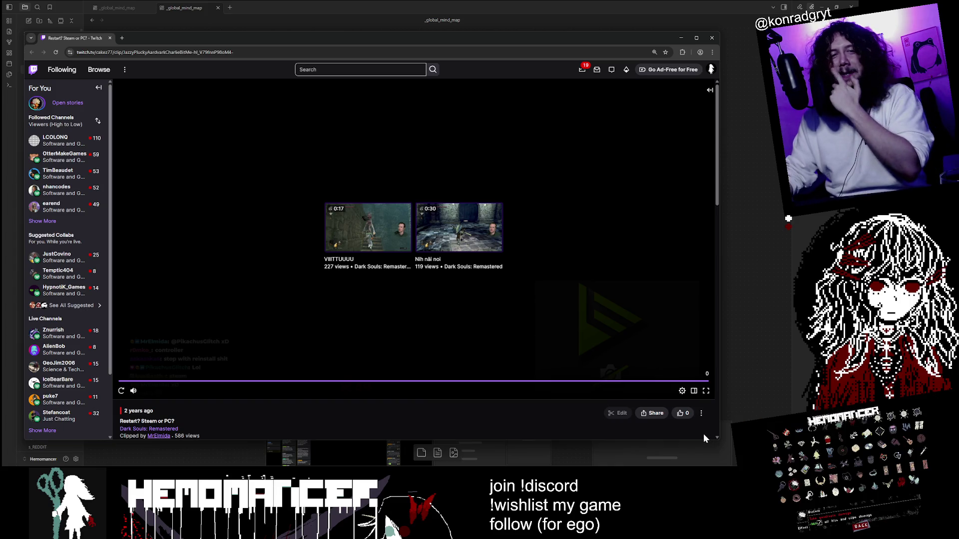
Replay the clip from the start twice, then close the Twitch browser window.
scroll(217, 421, "down", 1)
scroll(217, 421, "up", 1)
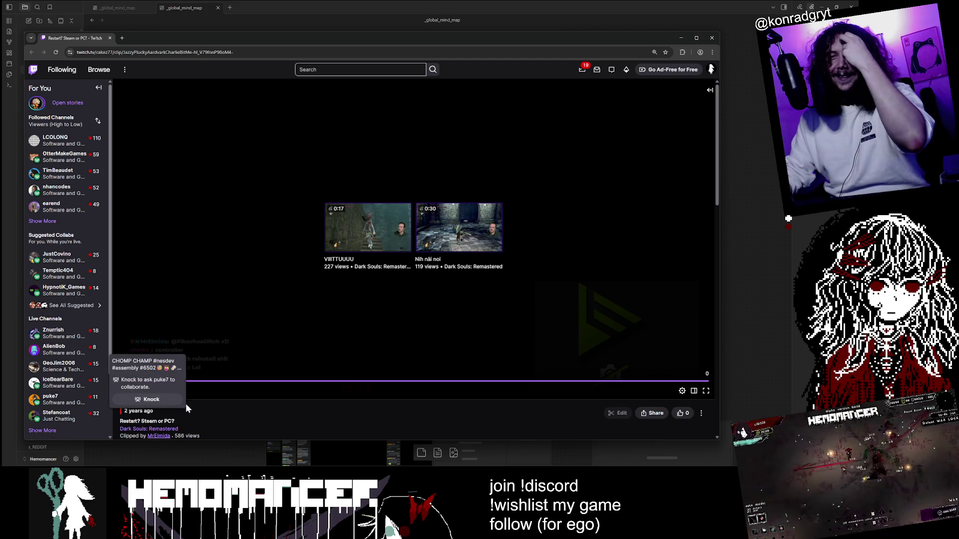
left_click(121, 391)
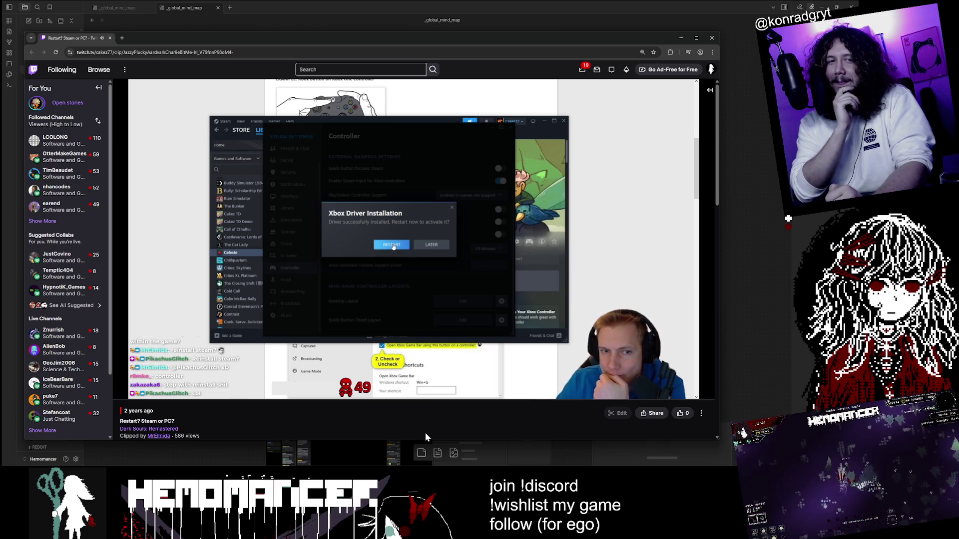
mouse_move(116, 313)
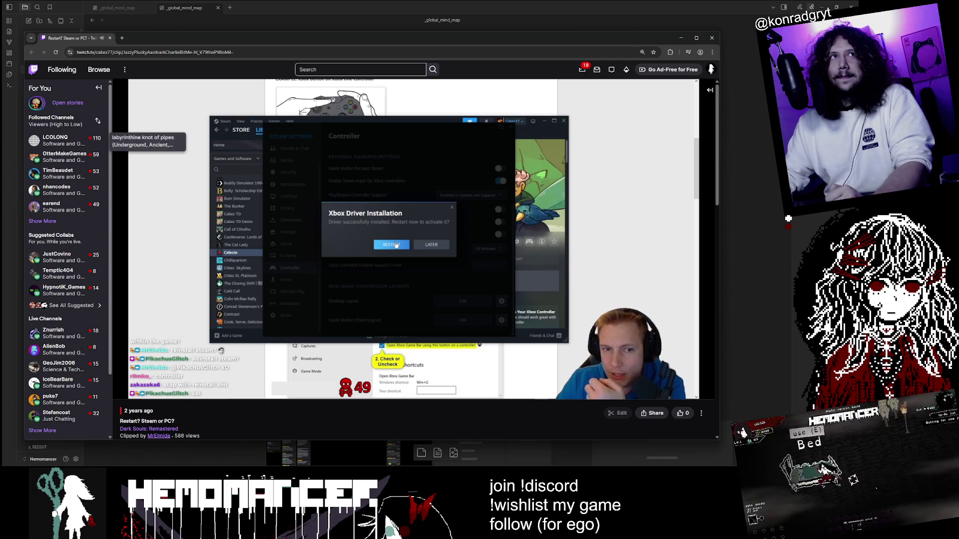
mouse_move(148, 395)
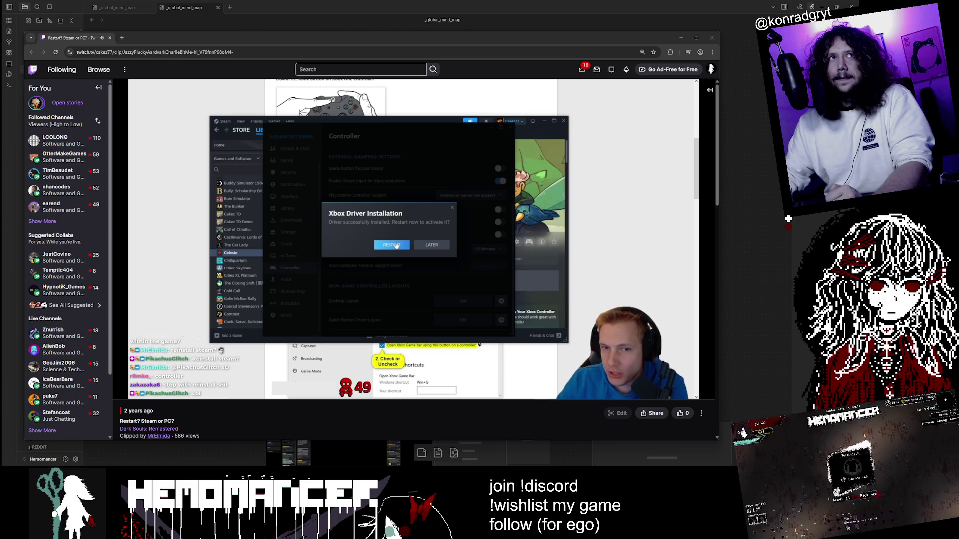
left_click(214, 415)
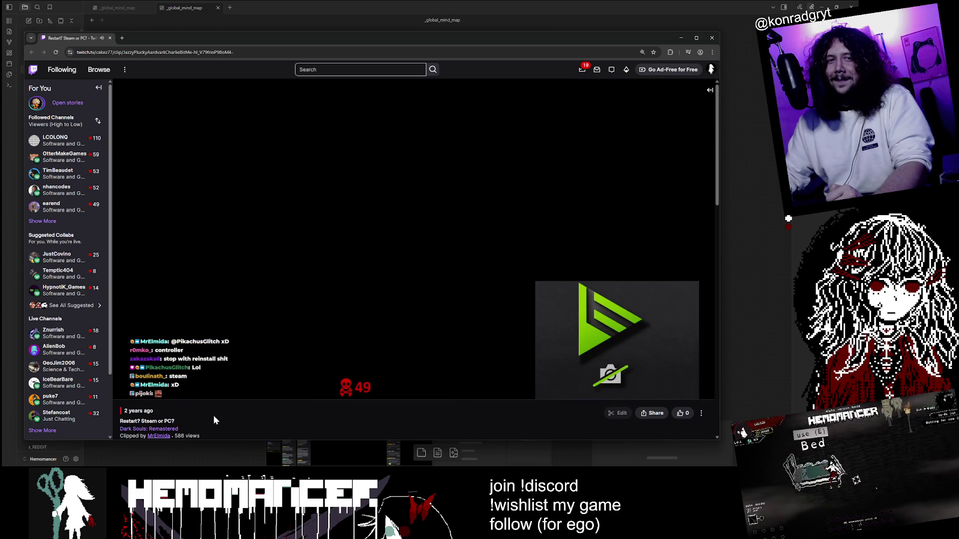
mouse_move(128, 392)
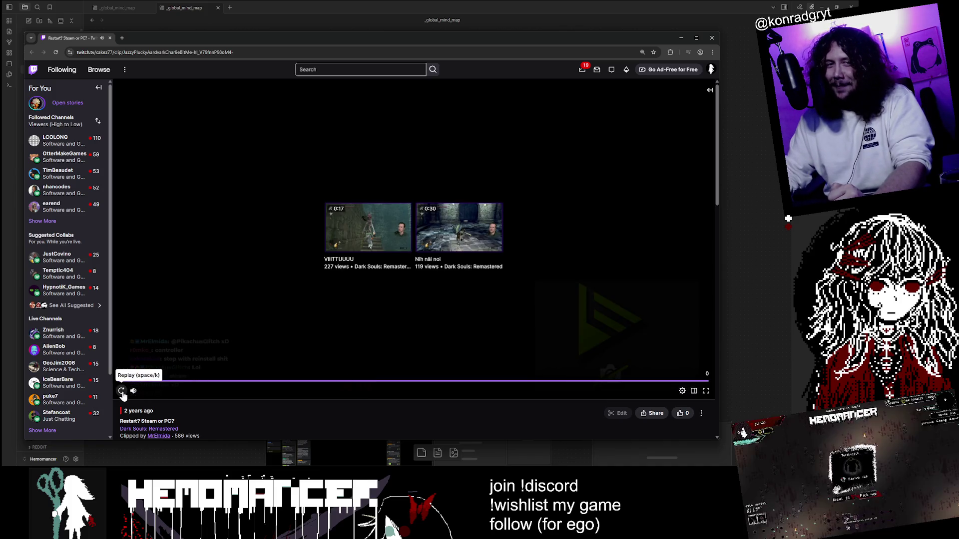
left_click(122, 391)
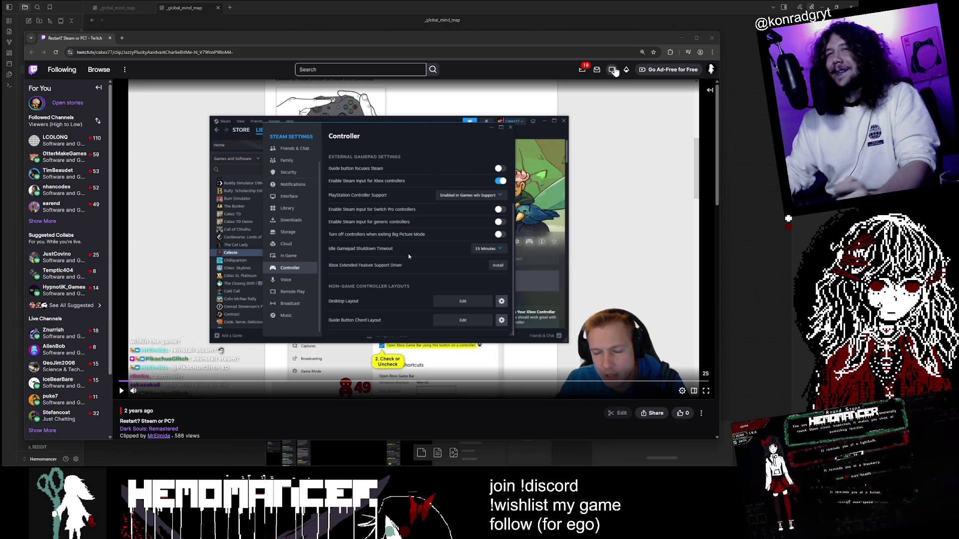
left_click(716, 44)
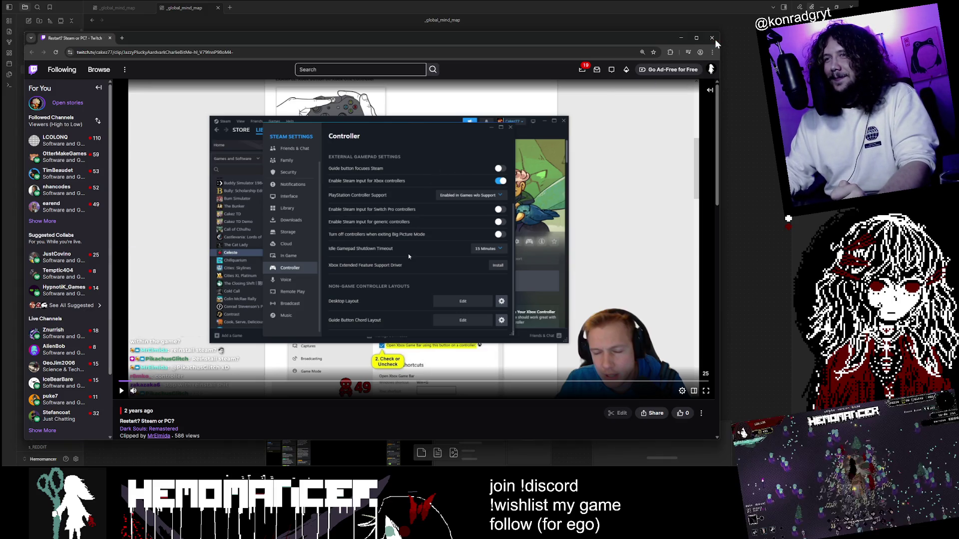
left_click(713, 39)
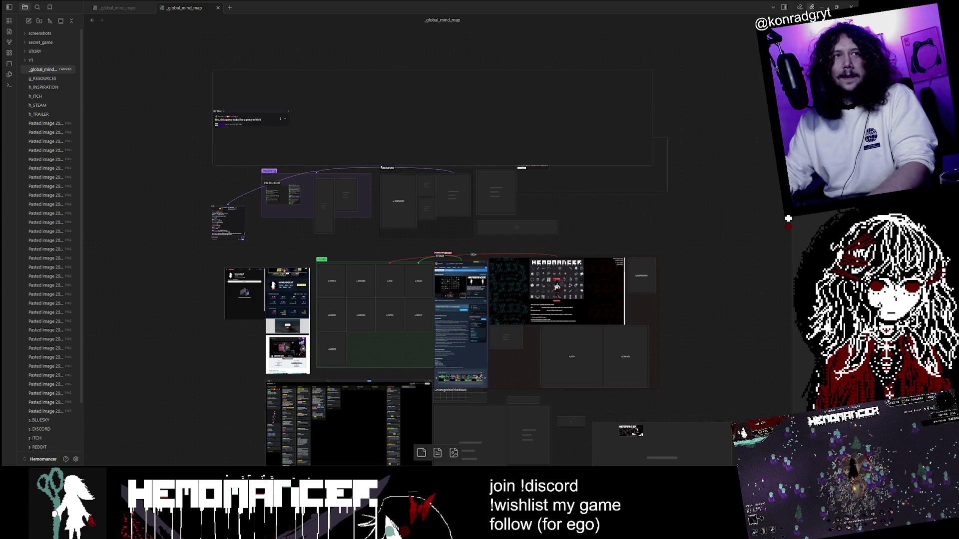
Bring the Twitch browser window back in front of Obsidian.
key("alt+Tab")
Post 'we lurk here', an emote and 'LURK GANG' in the stream chat, then hide the browser.
left_click_drag(571, 133, 496, 43)
left_click(649, 403)
type("we lurk here")
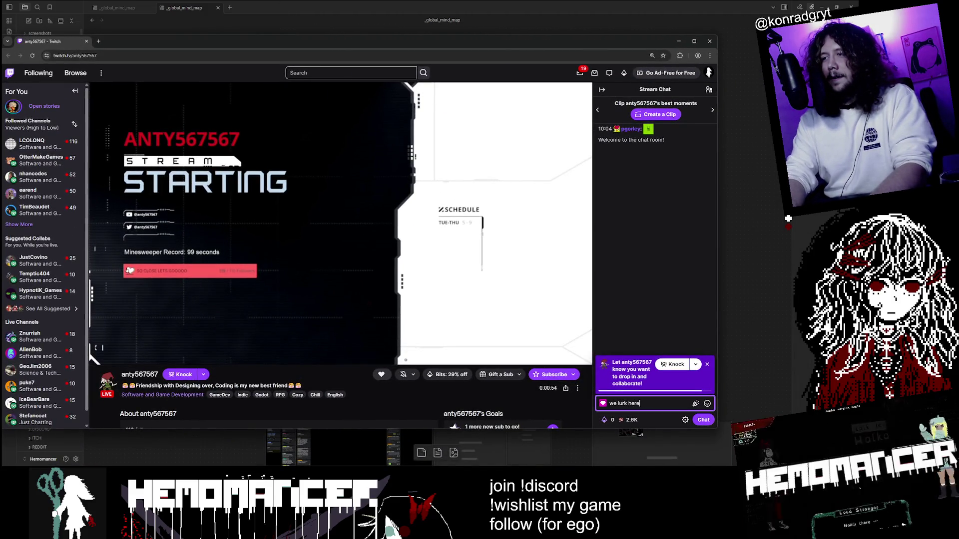
key("Return")
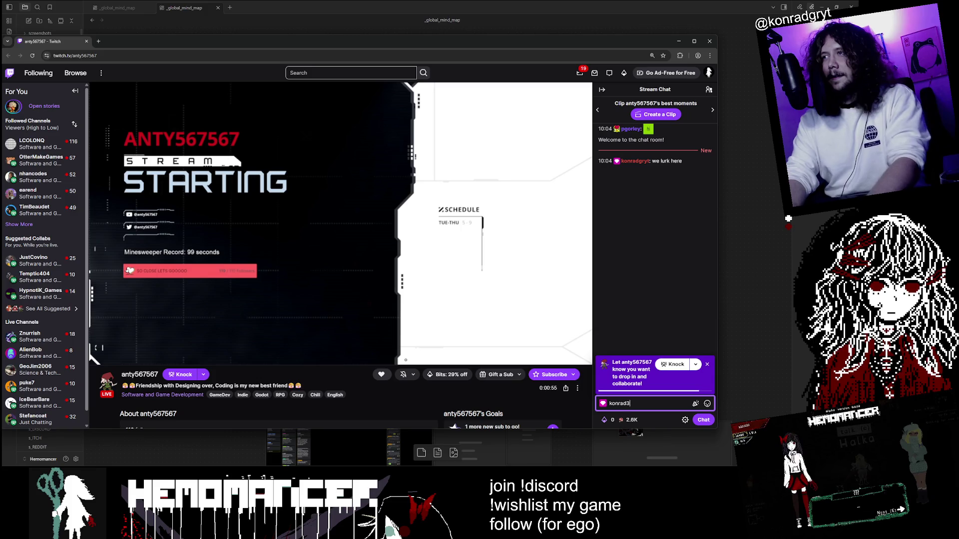
key("Return")
type("L")
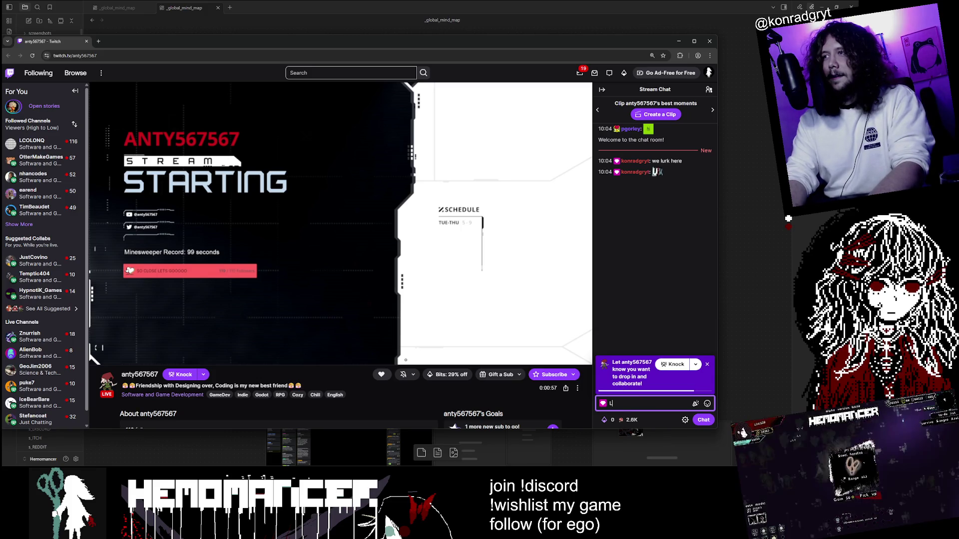
type("URK GANG")
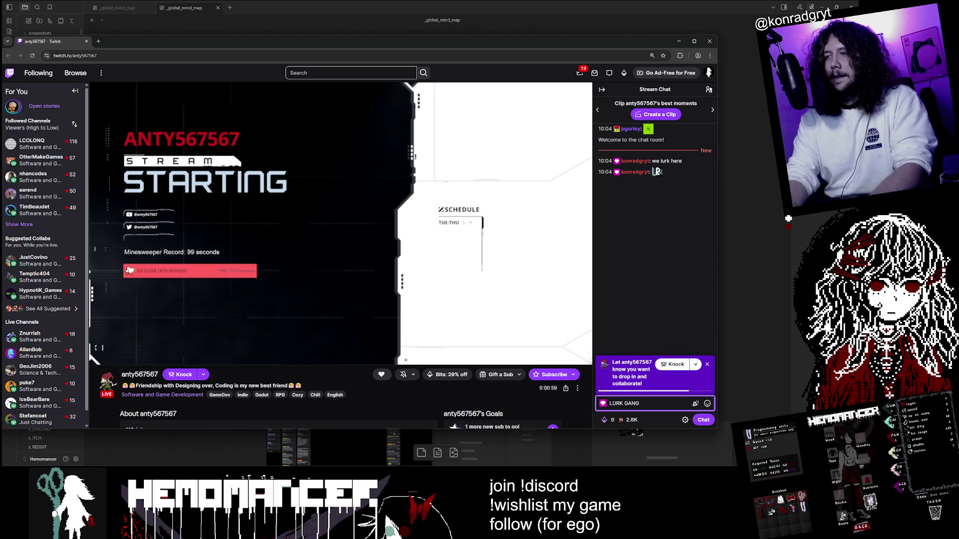
key("Return")
key("alt+Tab")
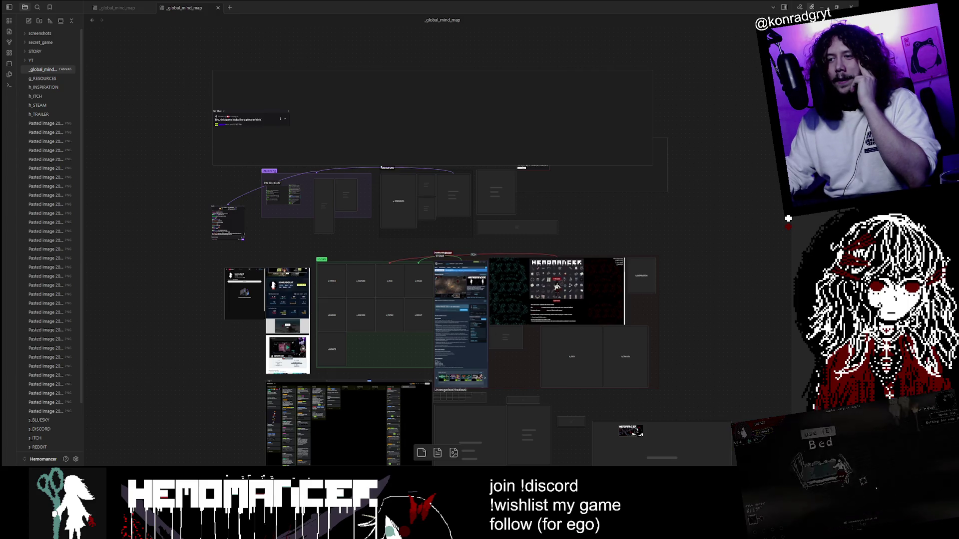
Close MainIsland, check LobbyScissorsMap's game_map.gd script, and return to its 2D view.
key("alt+Tab")
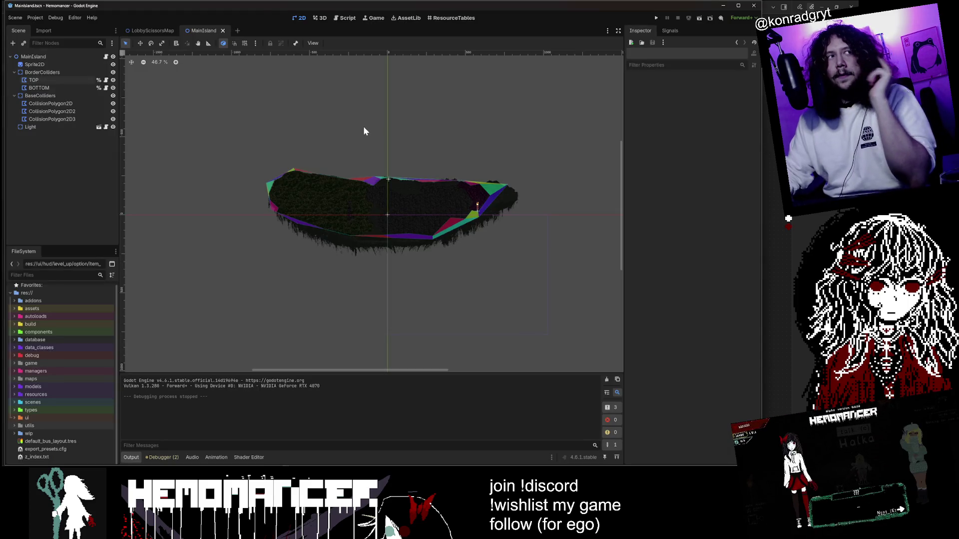
left_click_drag(623, 82, 644, 83)
left_click(156, 29)
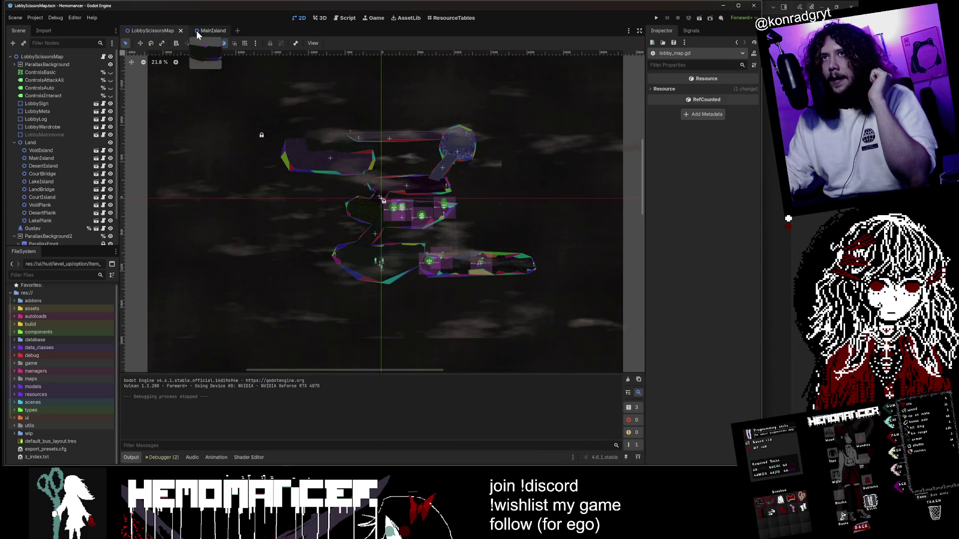
middle_click(196, 31)
left_click(103, 56)
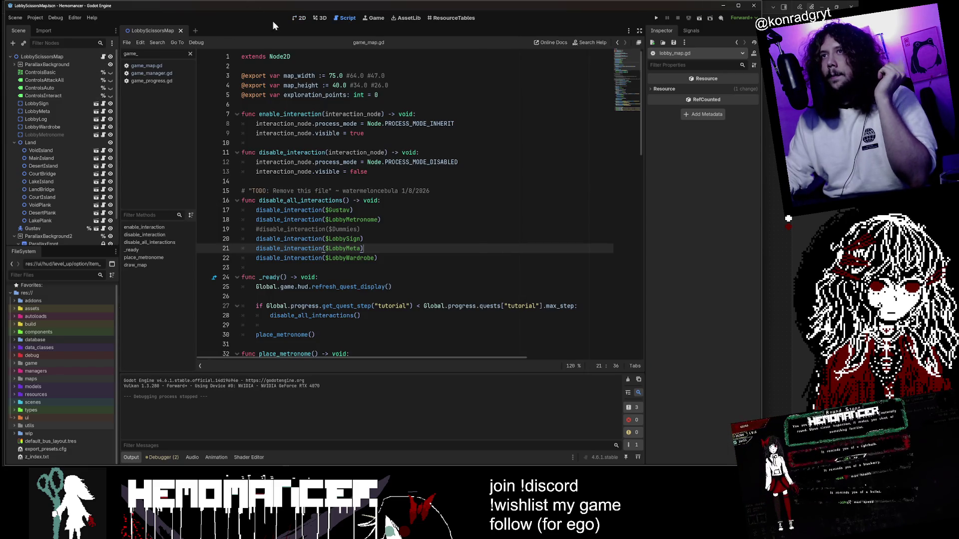
left_click(299, 18)
scroll(487, 273, "up", 5)
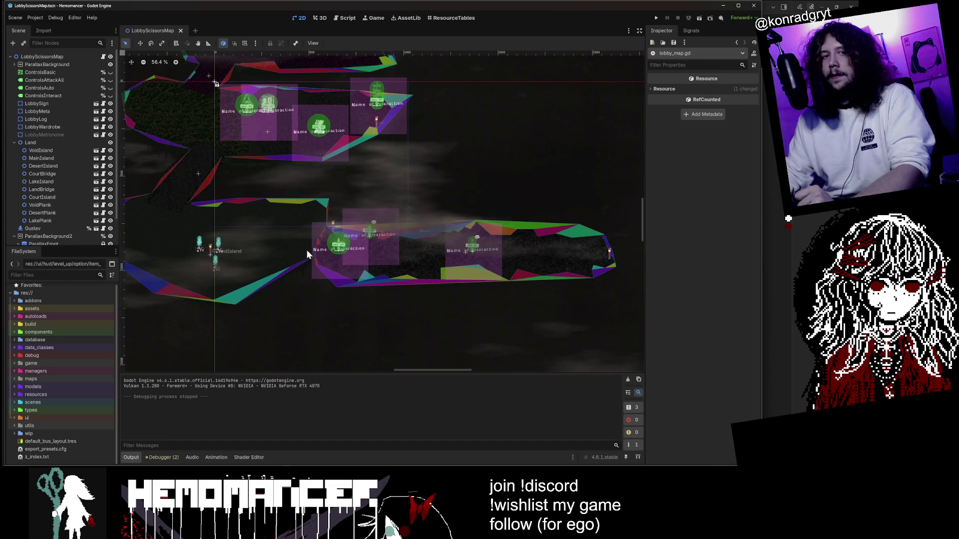
scroll(256, 234, "down", 3)
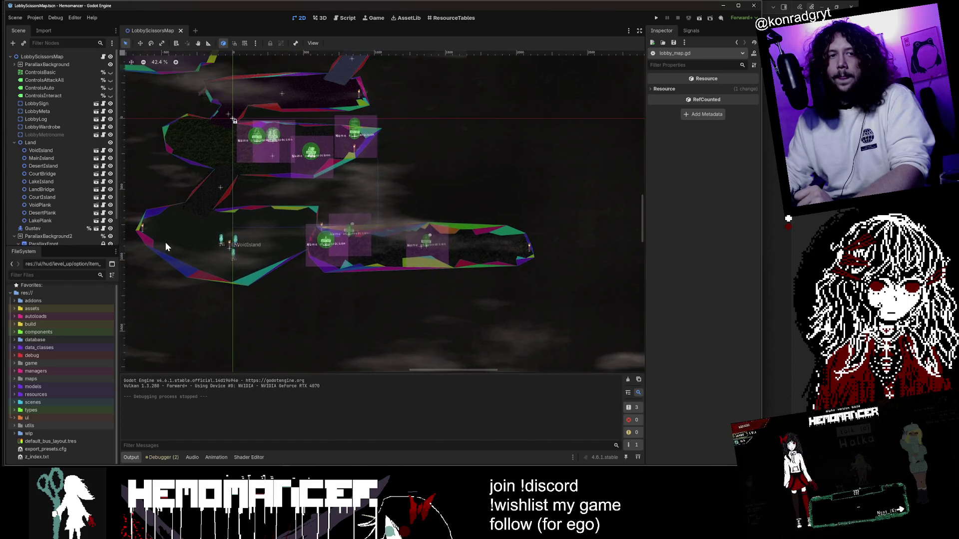
scroll(165, 242, "up", 4)
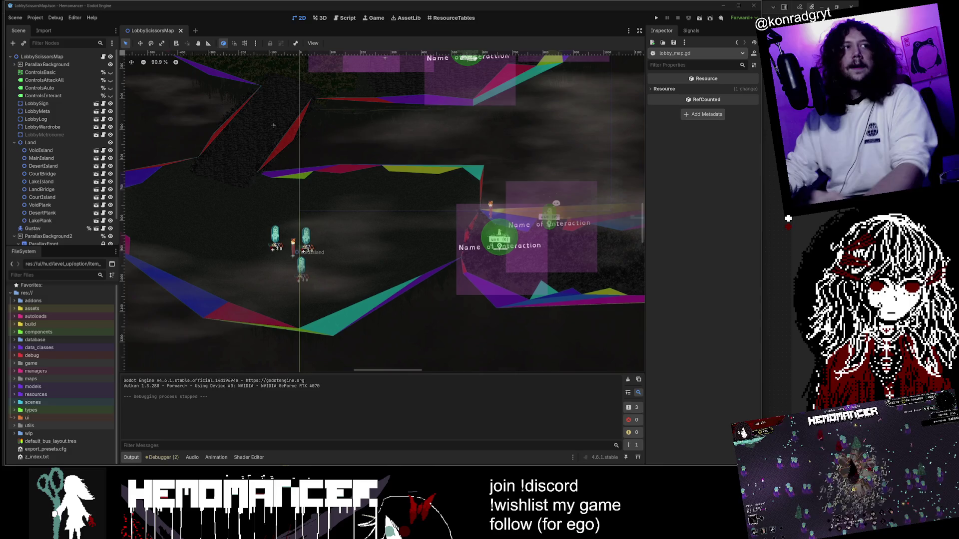
scroll(537, 174, "down", 5)
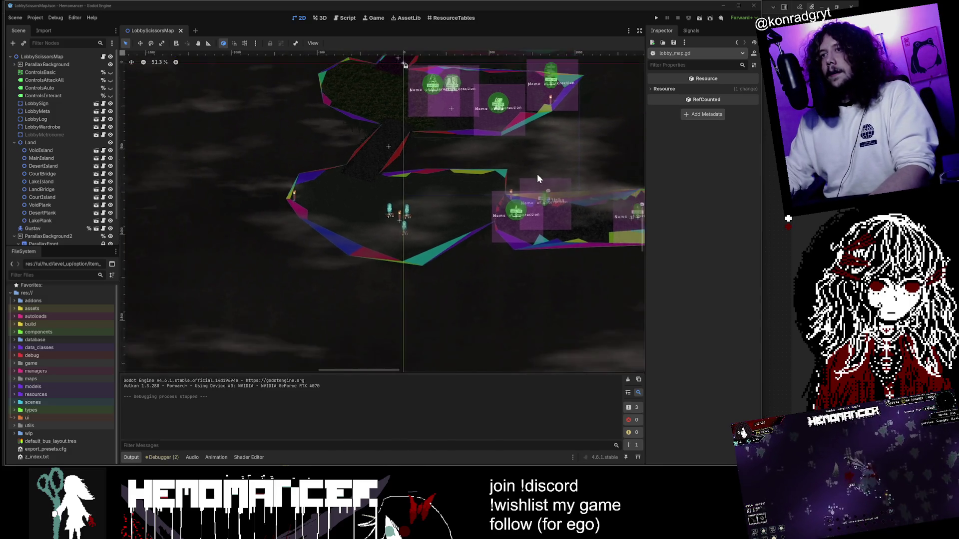
scroll(396, 360, "up", 3)
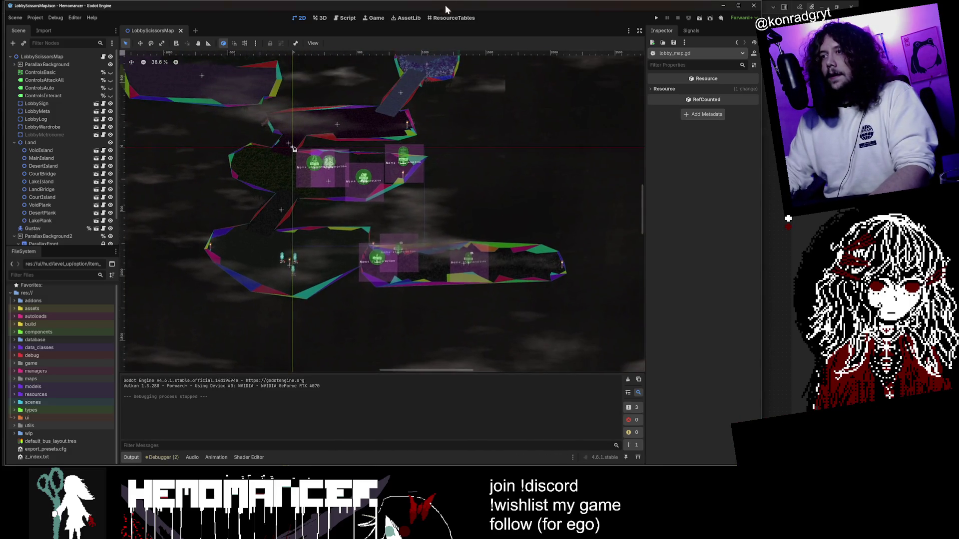
scroll(419, 314, "up", 2)
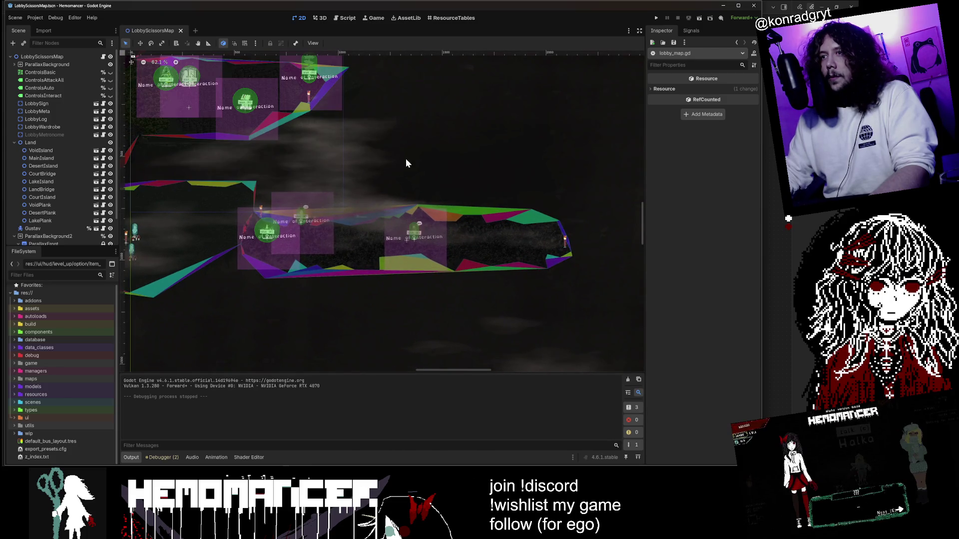
scroll(407, 185, "up", 3)
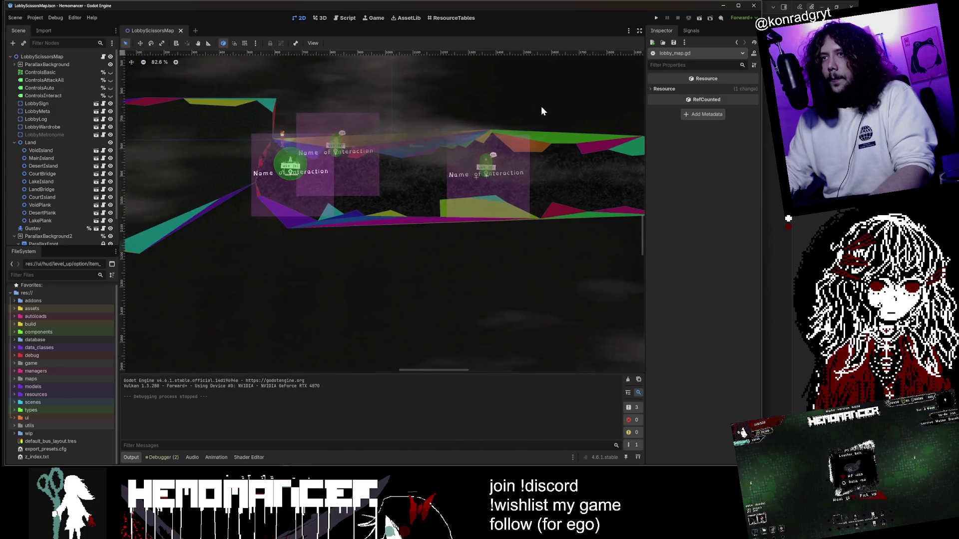
scroll(541, 106, "up", 1)
scroll(399, 200, "left", 5)
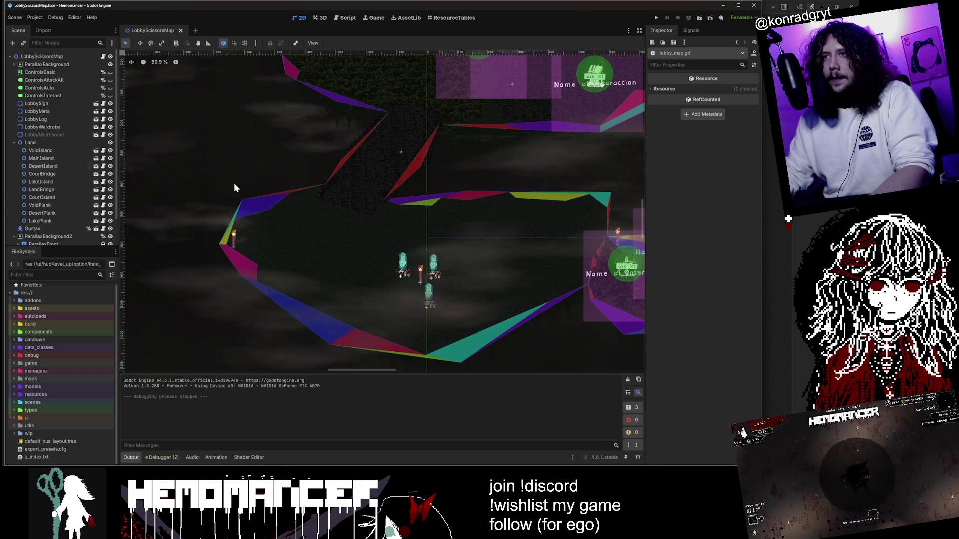
scroll(364, 197, "up", 12)
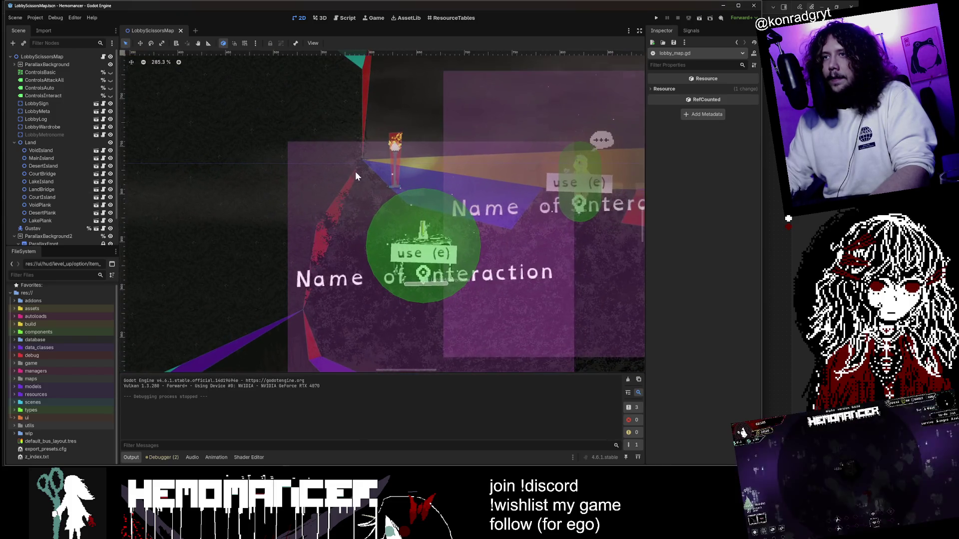
scroll(343, 187, "down", 18)
left_click_drag(337, 160, 400, 304)
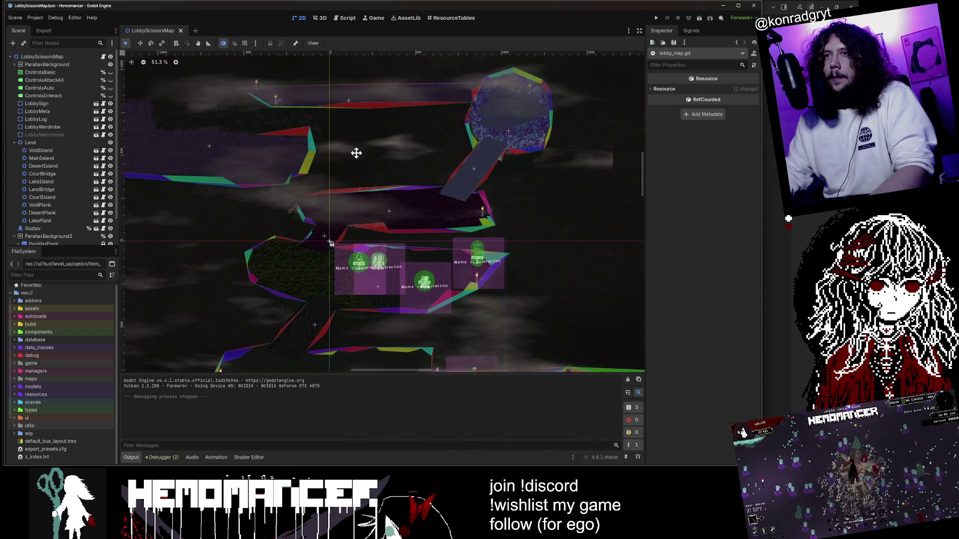
left_click_drag(354, 151, 410, 163)
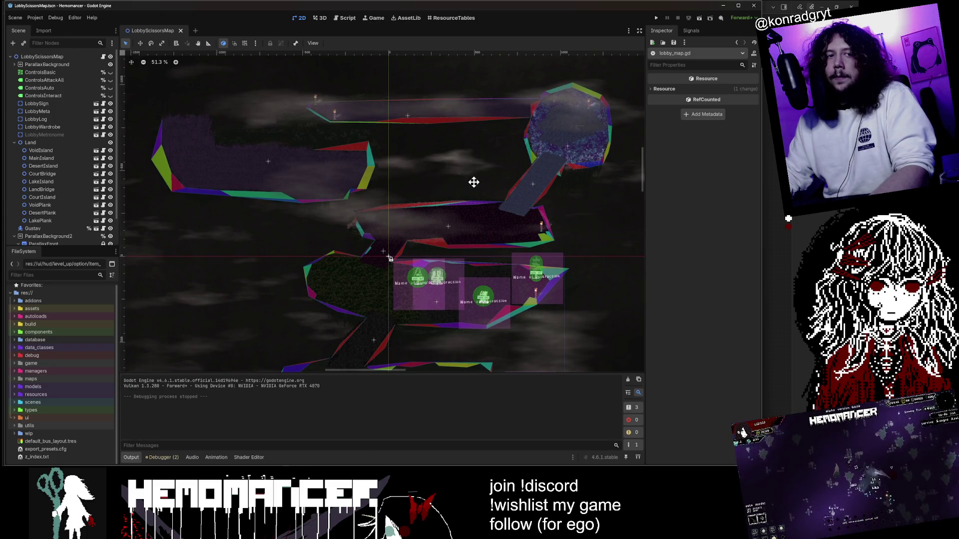
left_click_drag(474, 184, 405, 103)
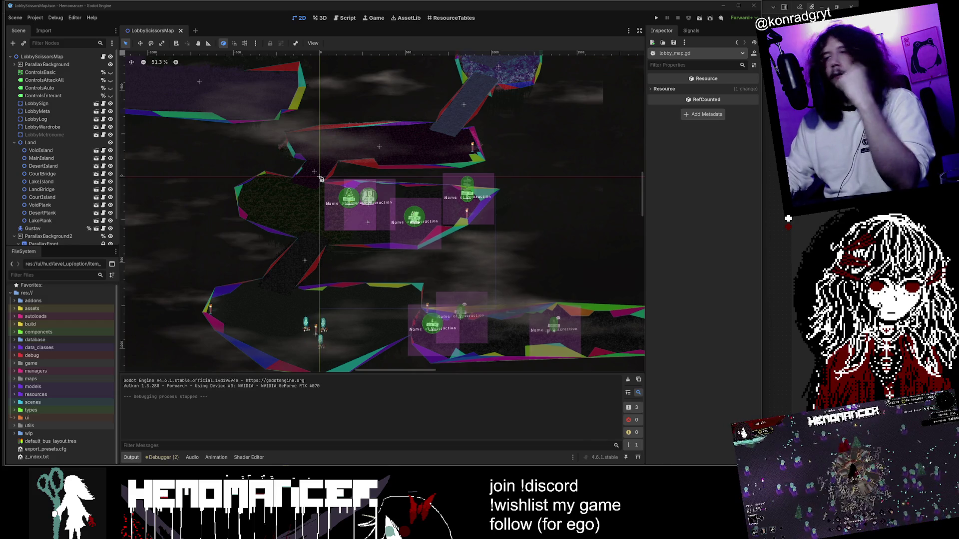
mouse_move(574, 244)
left_mouse_down()
mouse_move(533, 176)
mouse_move(578, 164)
left_mouse_up()
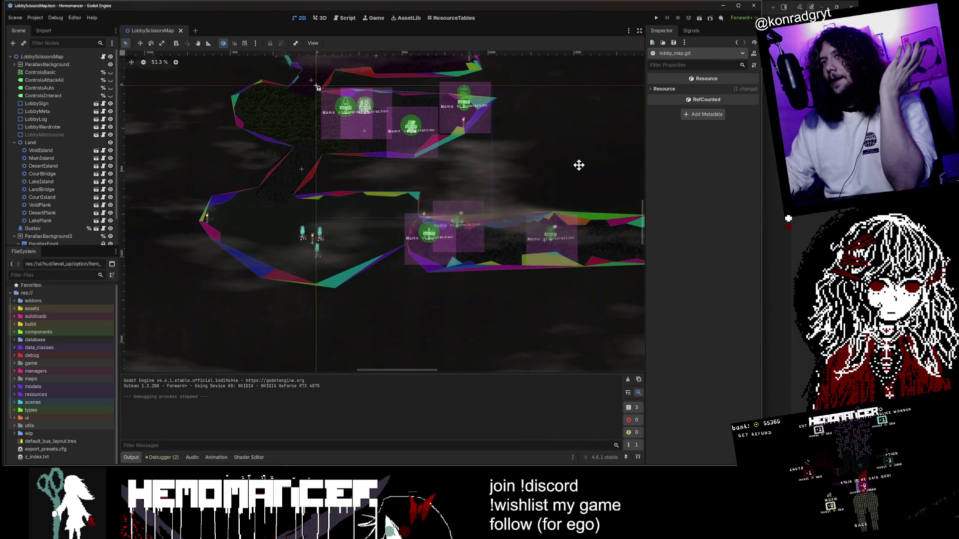
scroll(248, 149, "up", 4)
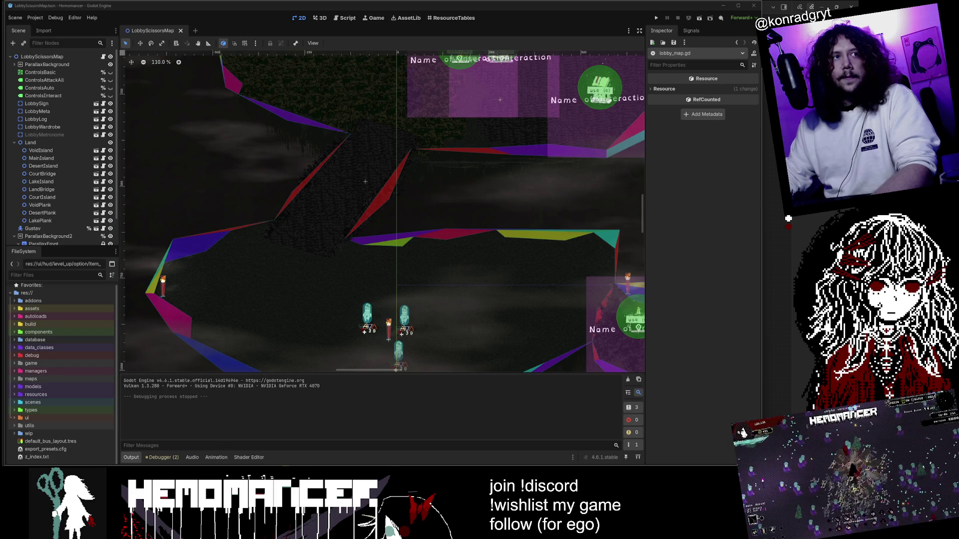
scroll(514, 198, "down", 2)
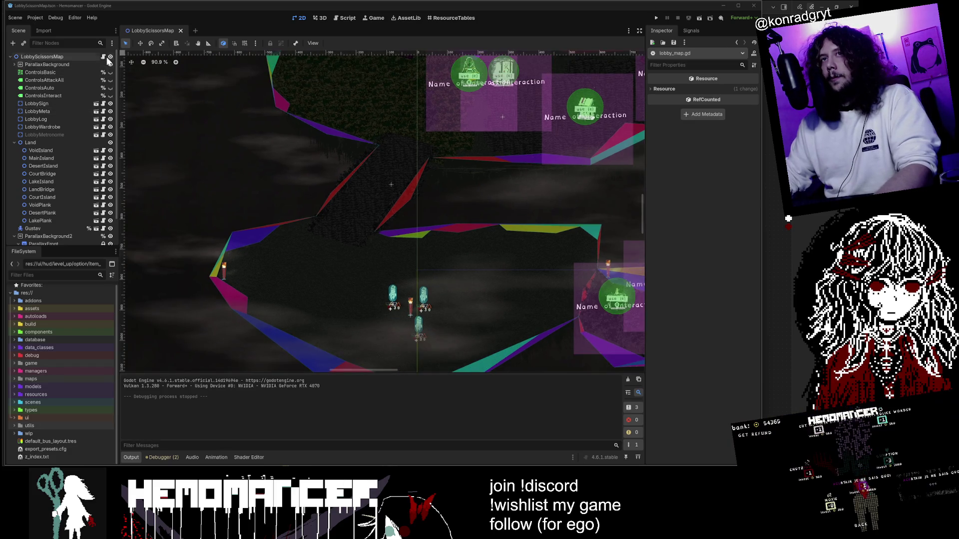
Open the lobby map's game_map.gd script, undo the stray indent, save, and widen the code area.
left_click(103, 56)
left_click_drag(635, 75, 631, 118)
key("ctrl+z")
key("ctrl+s")
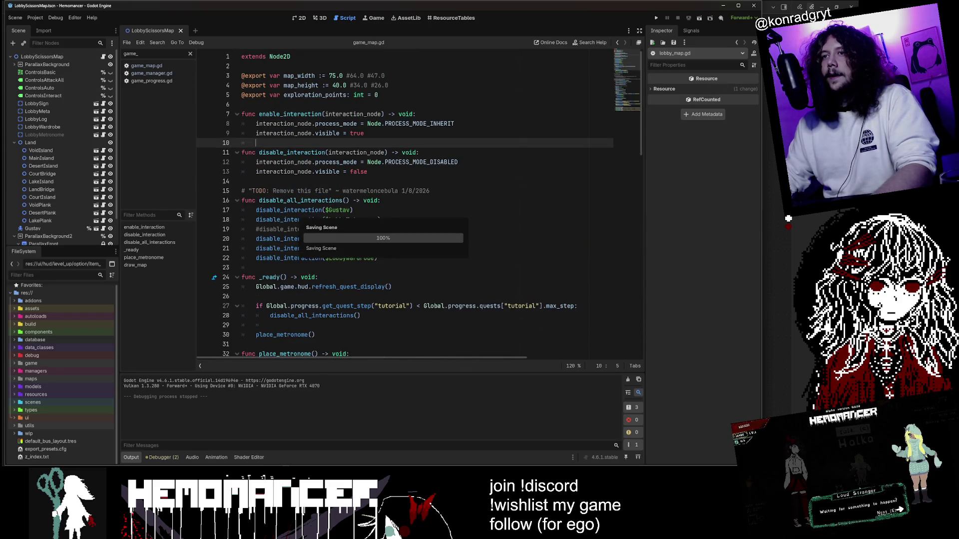
left_click_drag(645, 216, 687, 217)
left_click(649, 239)
mouse_move(118, 189)
left_mouse_down()
mouse_move(110, 176)
mouse_move(117, 225)
left_mouse_up()
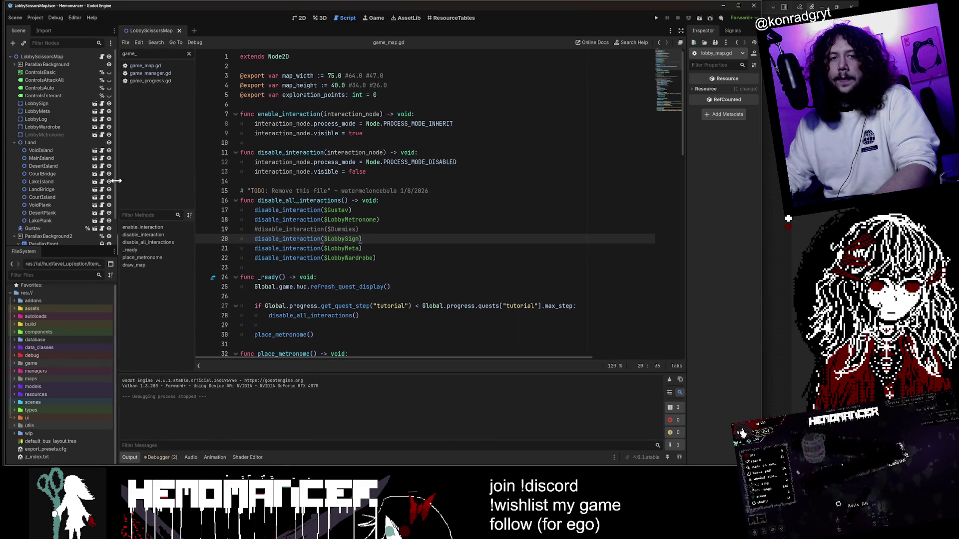
Expand the scenes, player and level_up folders in the FileSystem dock, then fold them back up.
left_click(55, 402)
double_click(55, 402)
scroll(57, 400, "down", 4)
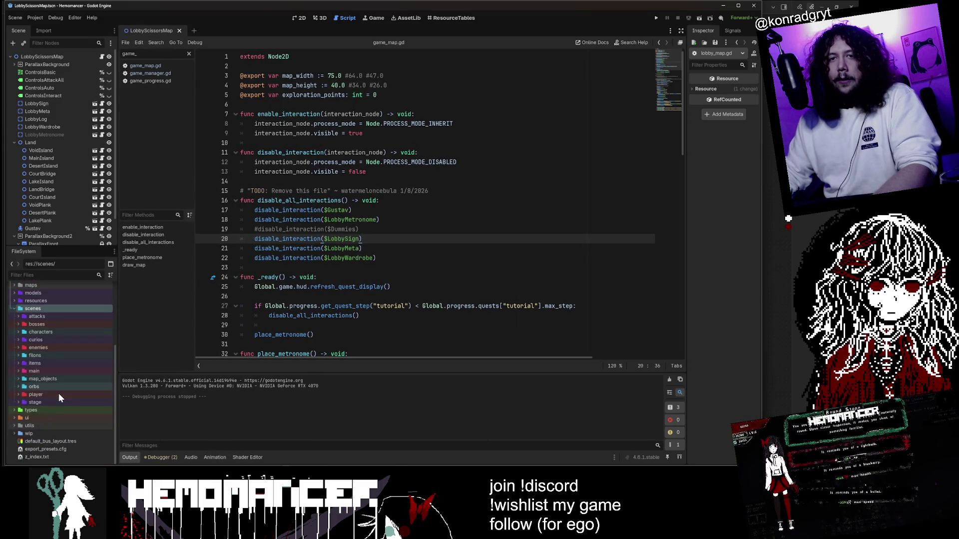
double_click(55, 395)
scroll(55, 395, "down", 3)
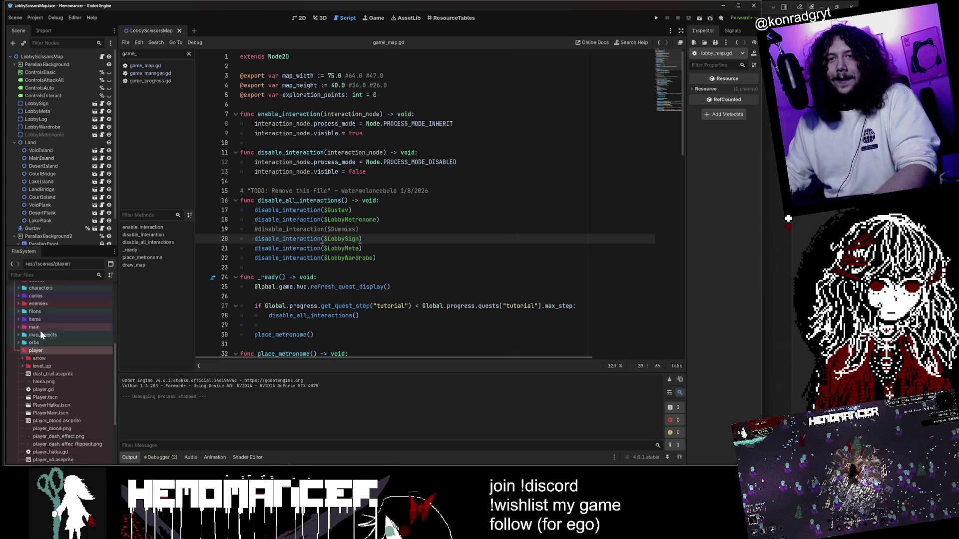
double_click(23, 365)
left_click(23, 366)
scroll(28, 367, "down", 4)
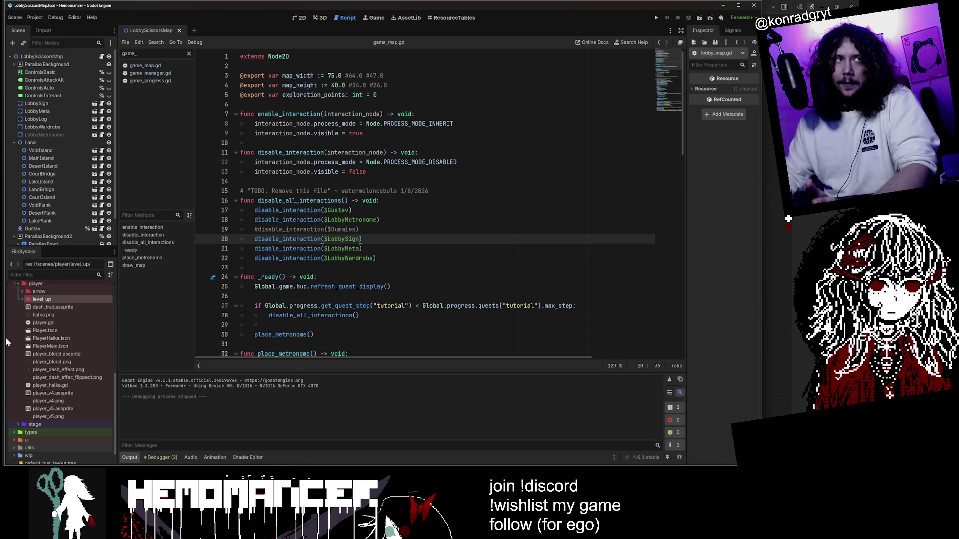
scroll(31, 351, "up", 4)
left_click(20, 351)
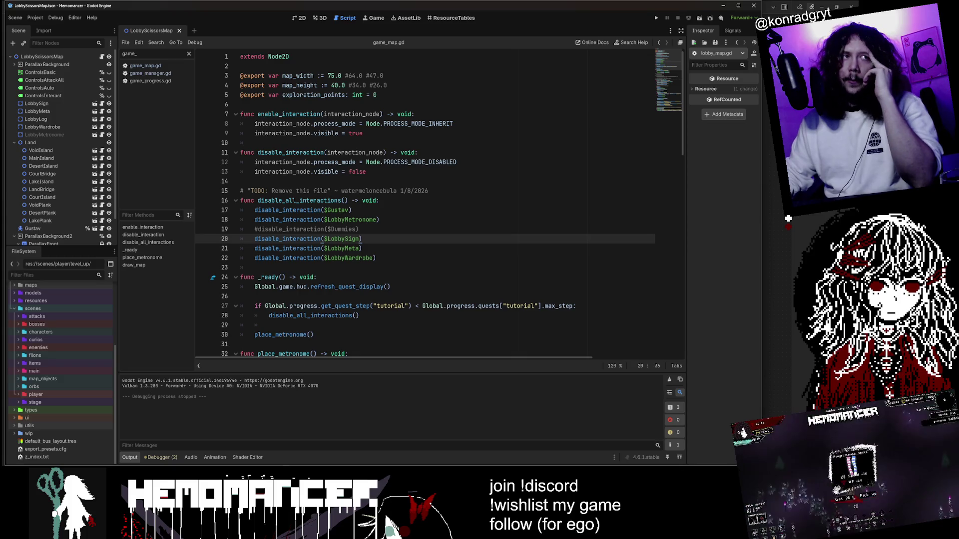
double_click(26, 310)
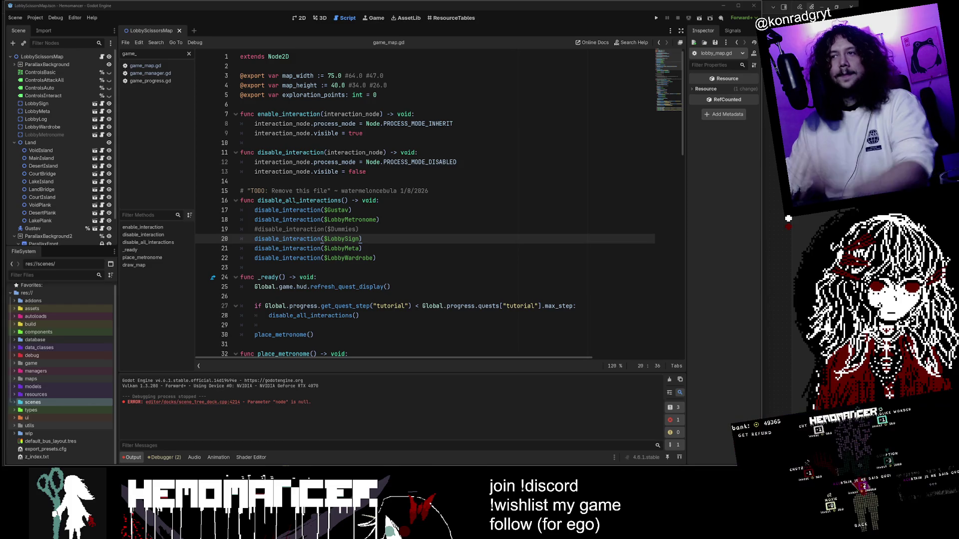
Launch Hemomancer with F5, enlarge the debug window and start a new game.
left_click(379, 219)
key("F5")
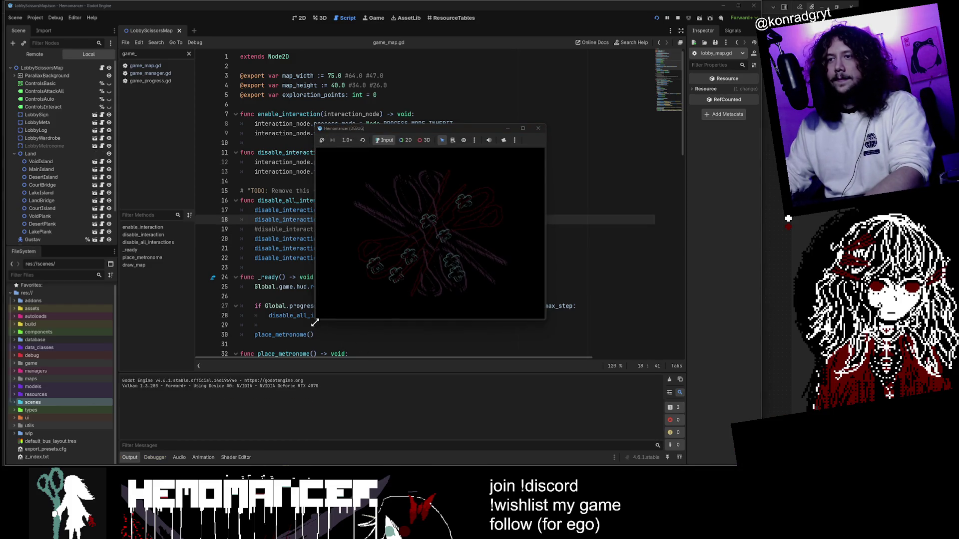
left_click_drag(316, 319, 114, 442)
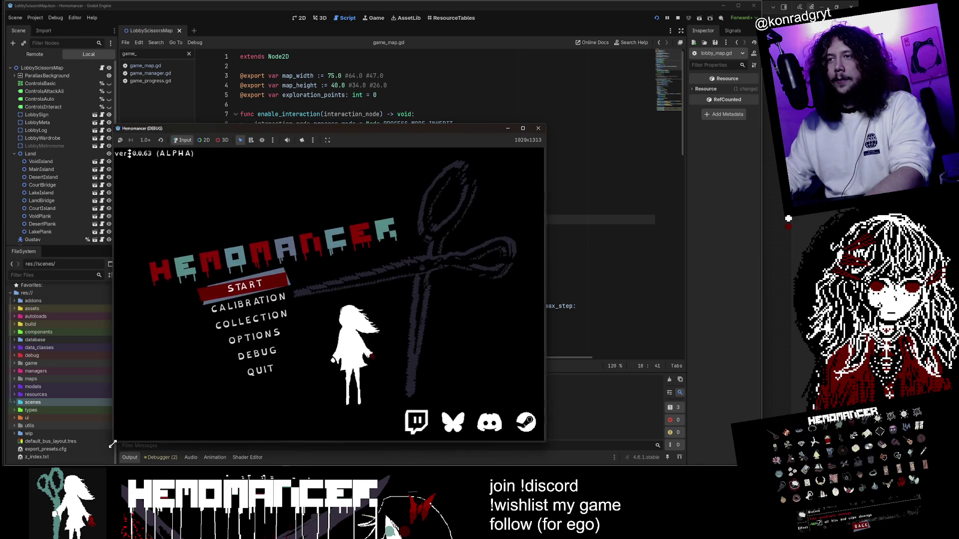
left_click_drag(547, 123, 646, 54)
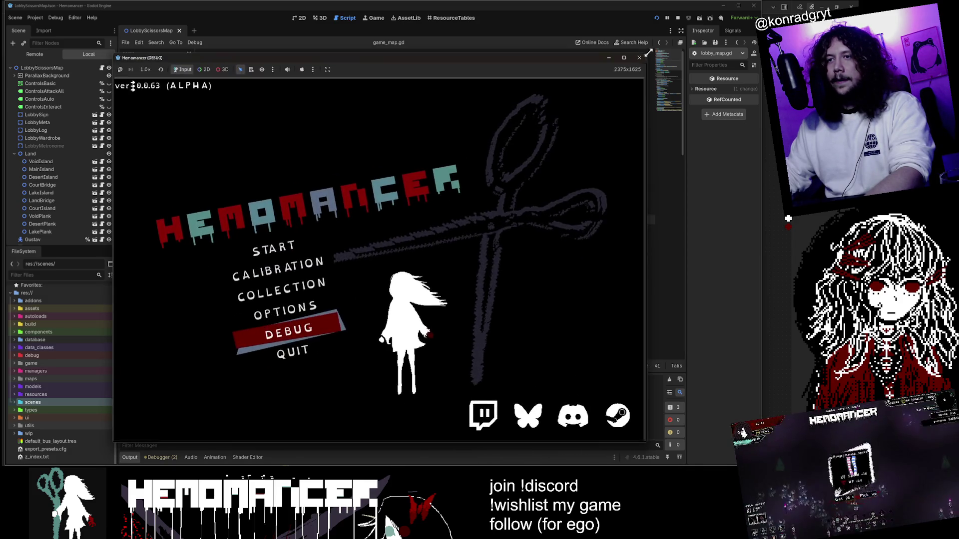
left_click(271, 240)
Walk to the wardrobe, open its dressing screen, then close it.
left_click(260, 286)
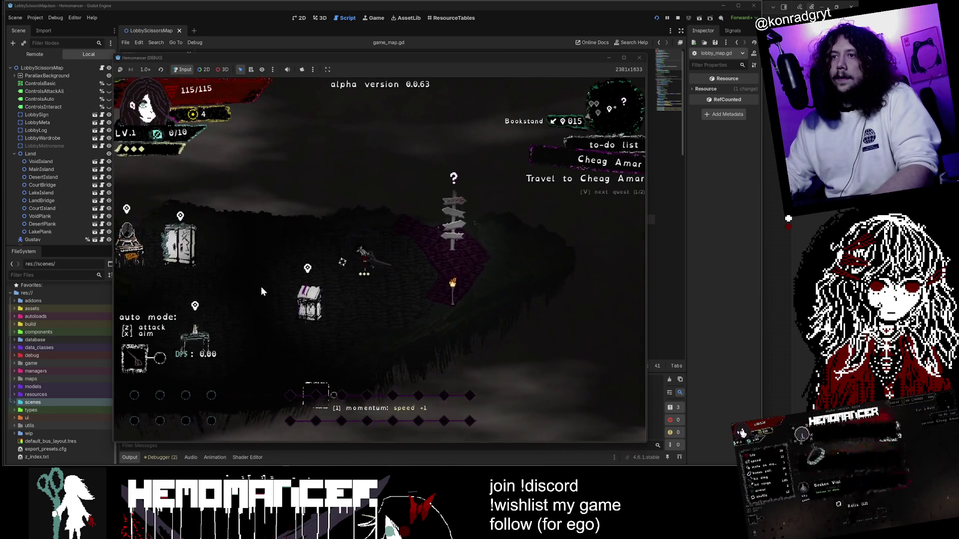
key("a")
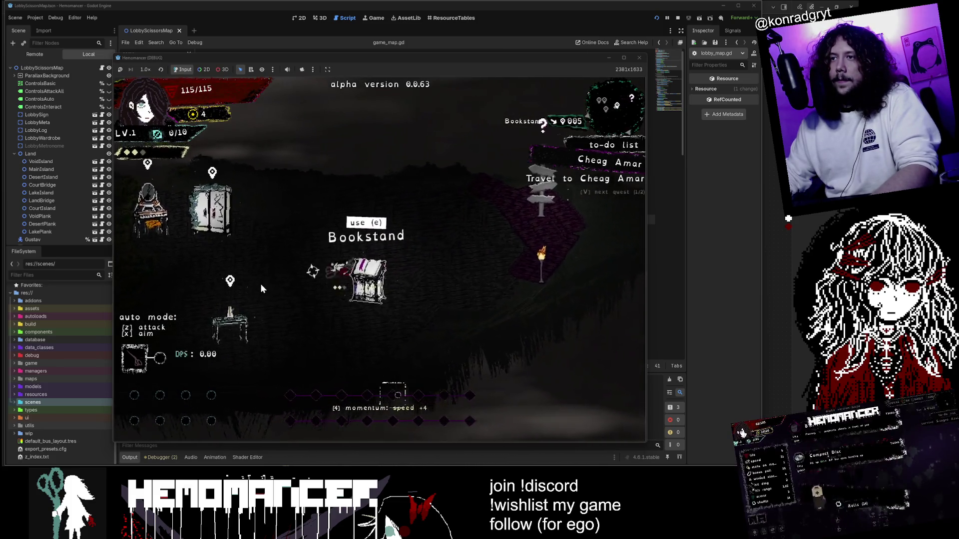
key("w")
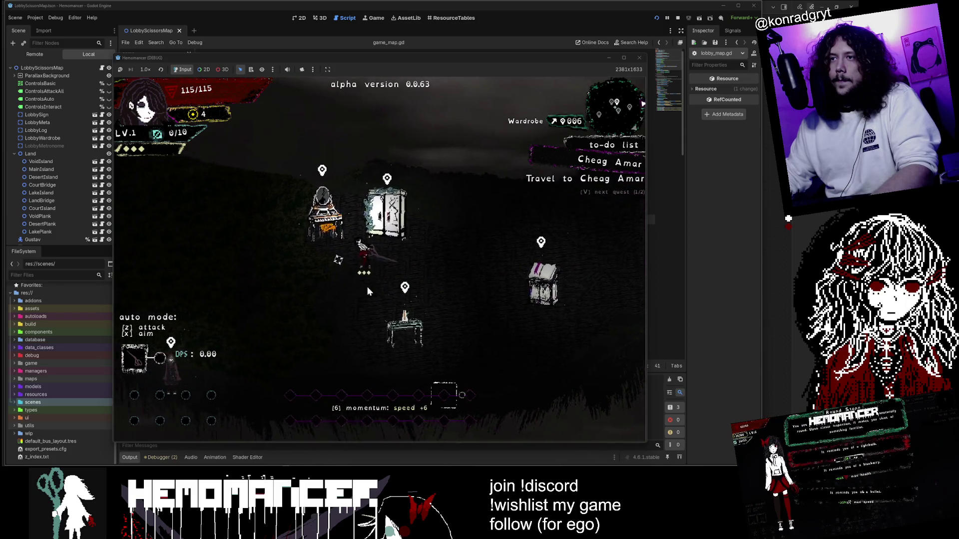
key("e")
left_click(384, 422)
Walk to the signpost and begin travelling to Cheag Amar from the travel map.
key("d")
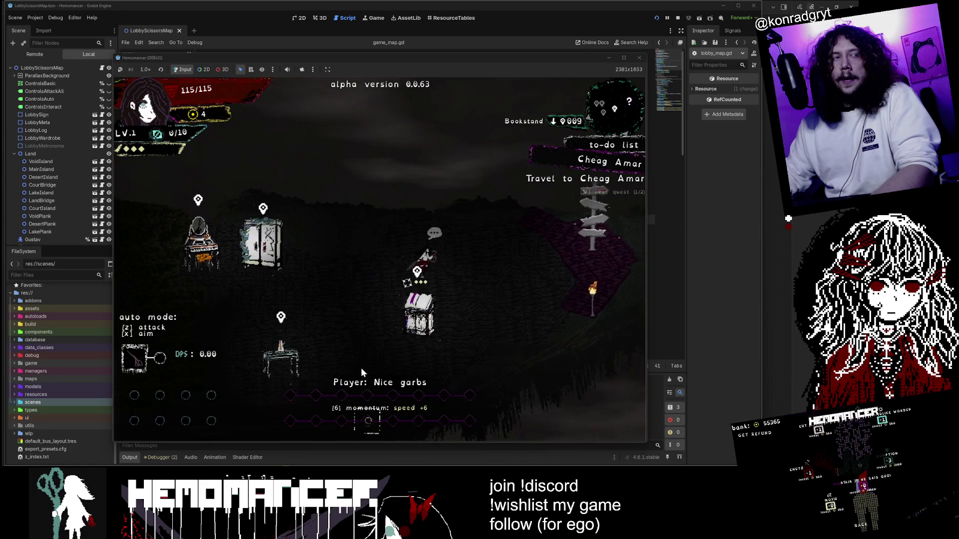
key("d")
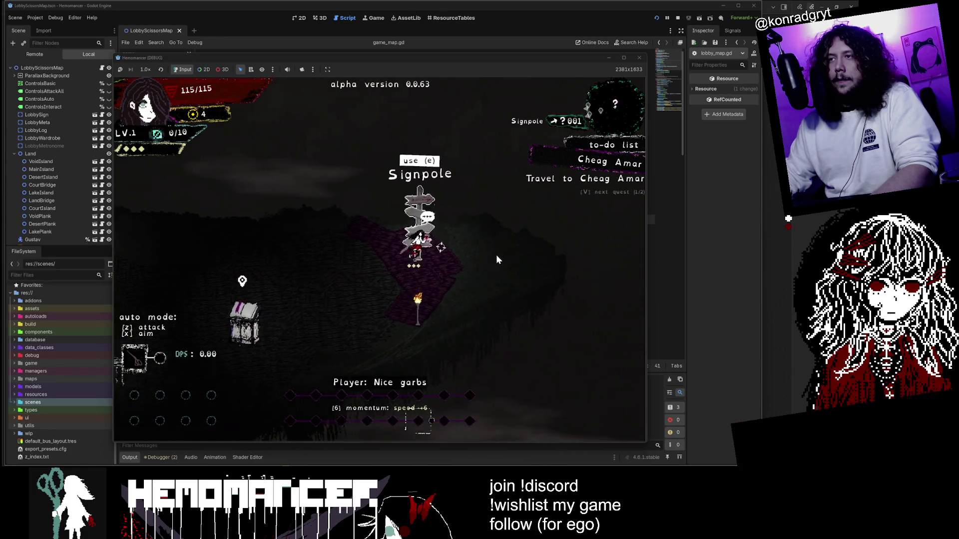
key("e")
left_click(395, 297)
Fight enemies across the Cheag Amar field with WASD, using the Sailorstone along the way.
key("d")
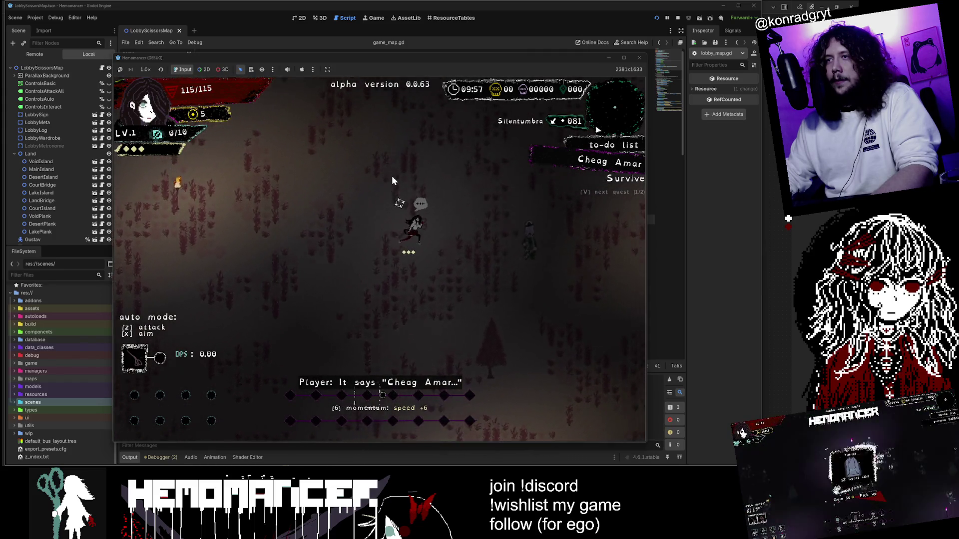
key("w")
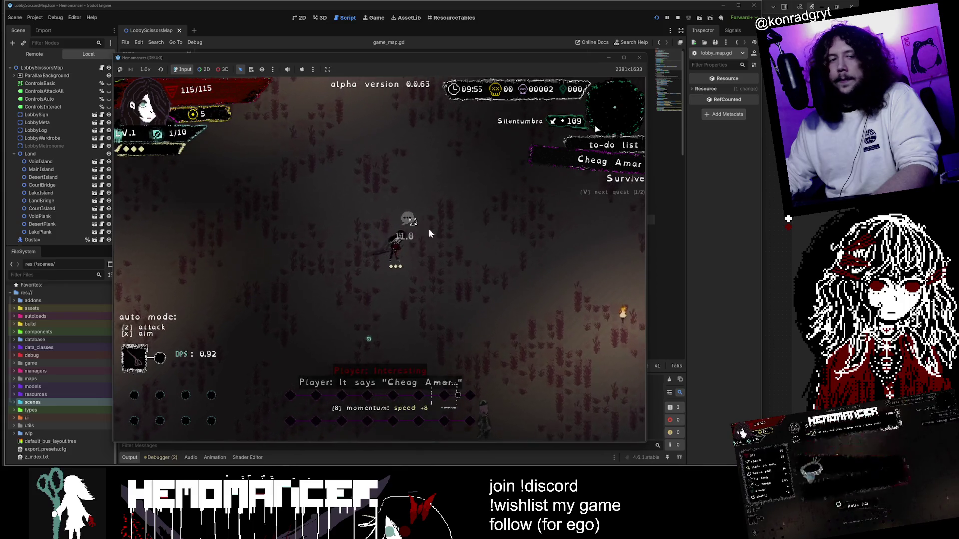
key("d")
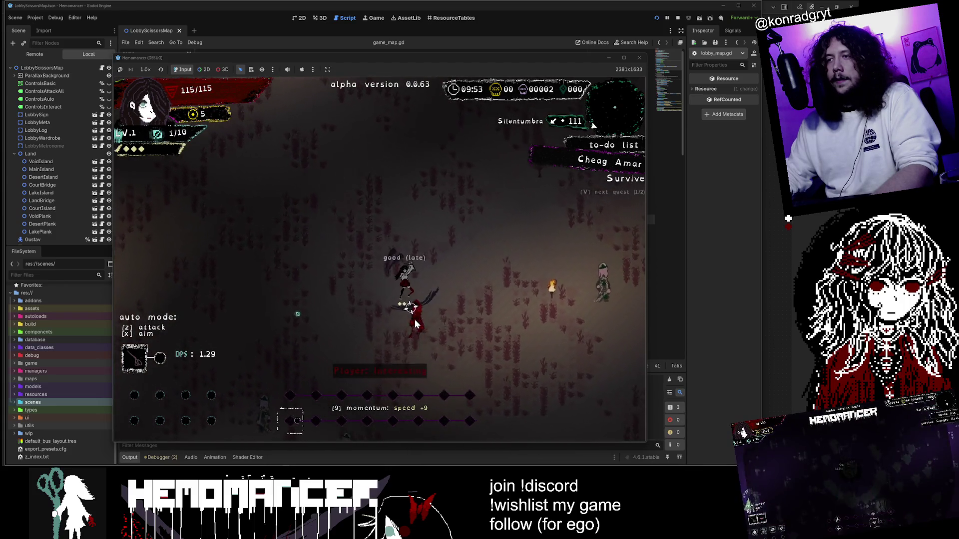
key("d")
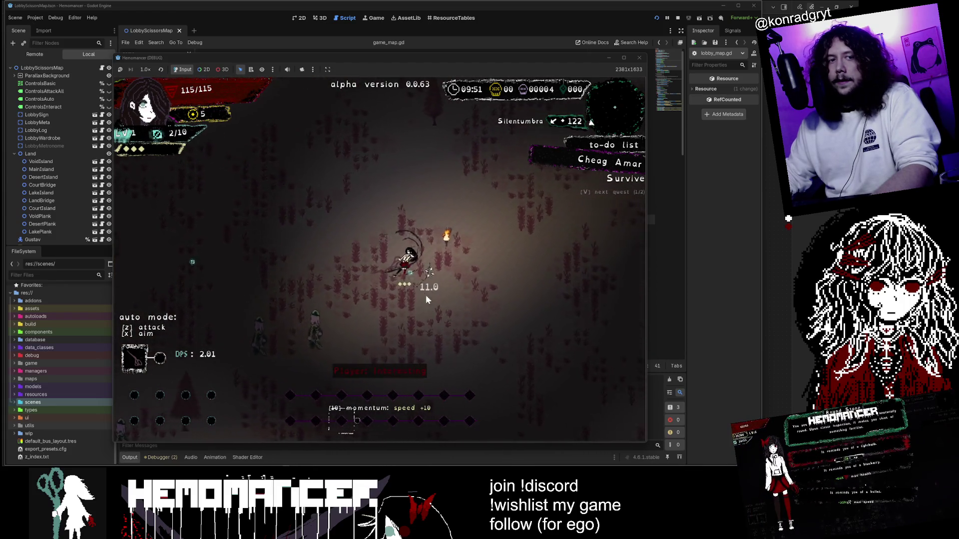
key("s")
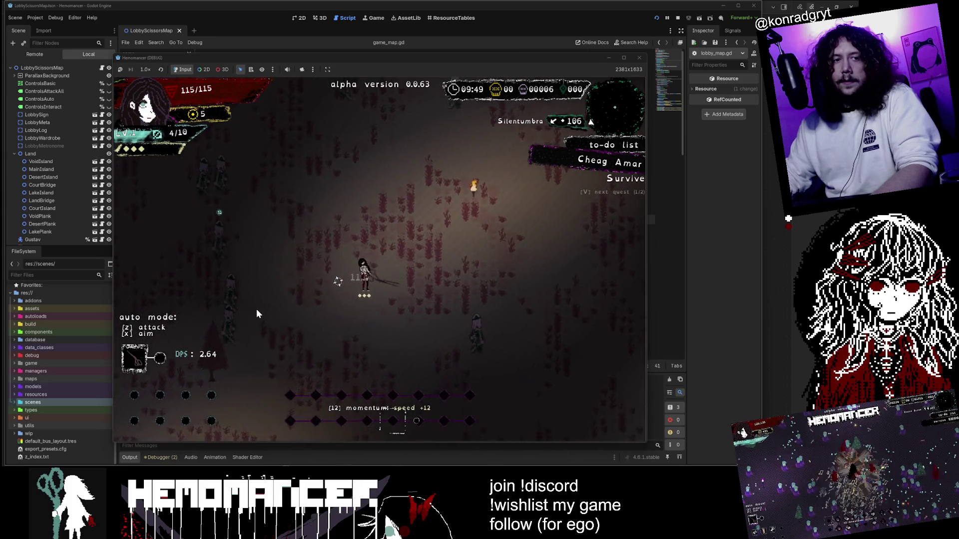
key("a")
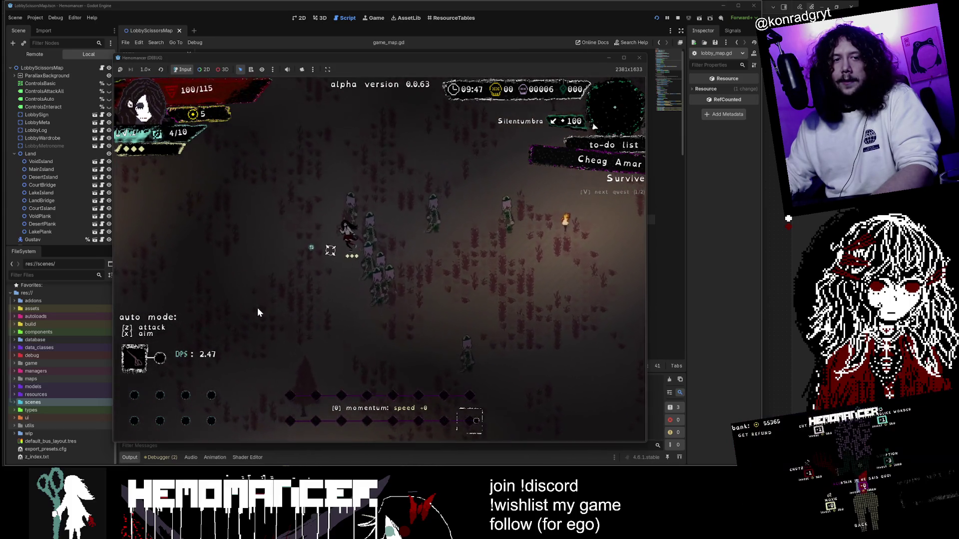
key("a")
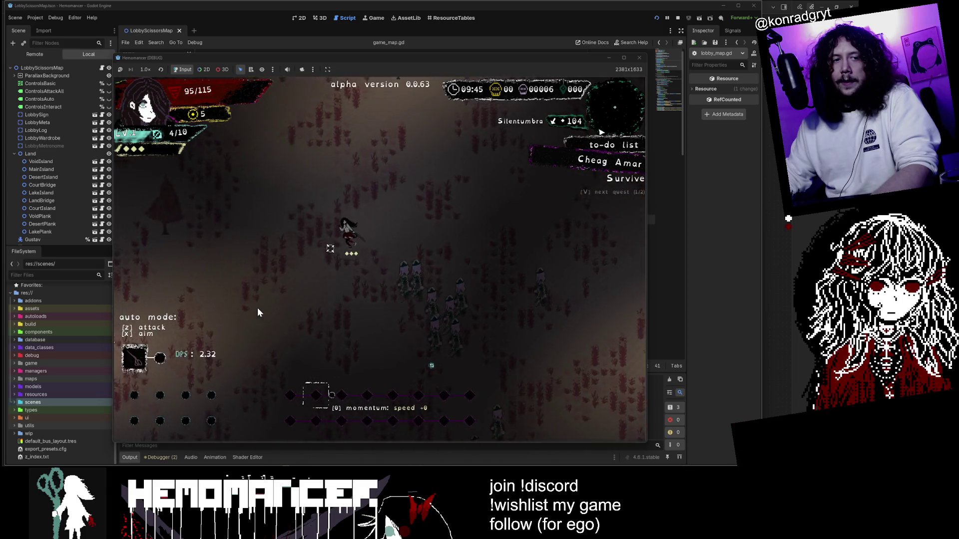
key("w")
key("a")
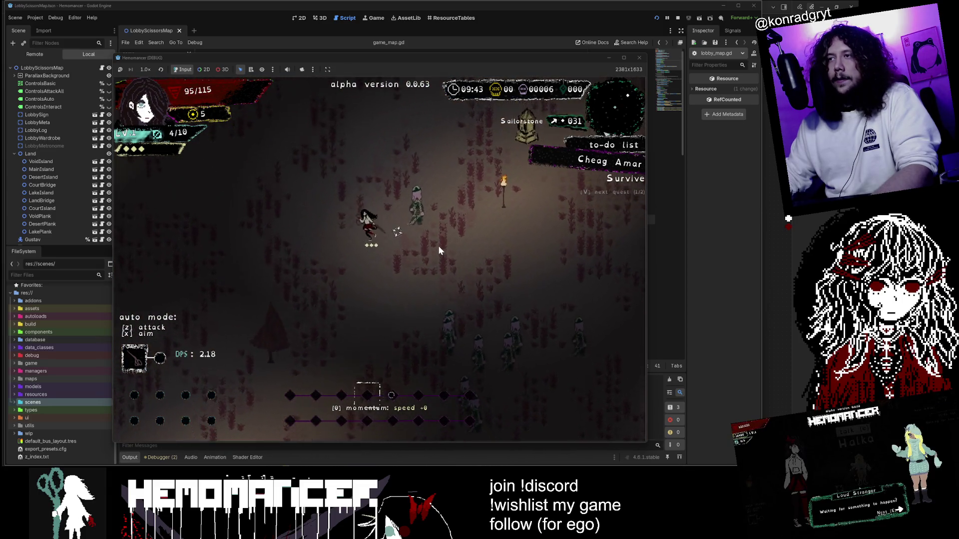
key("w")
key("d")
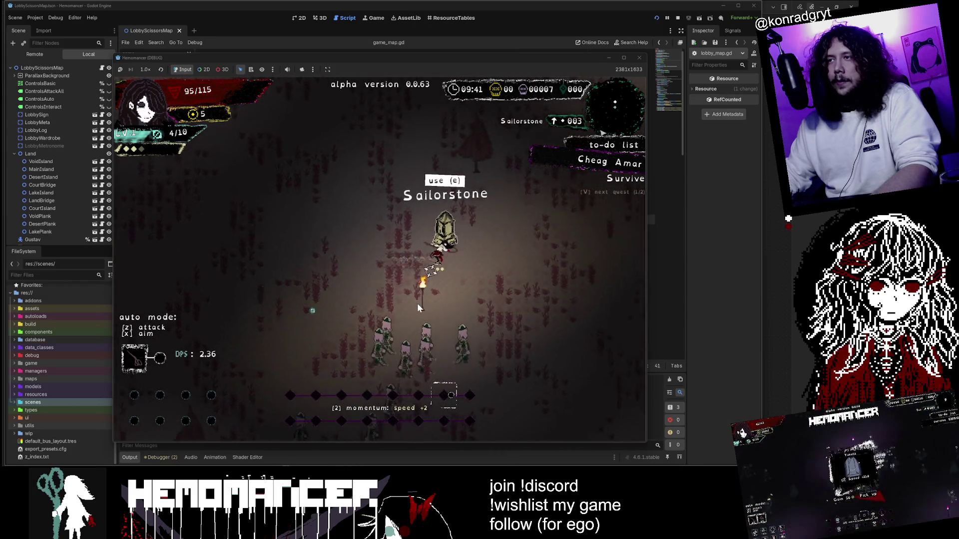
key("e")
key("s")
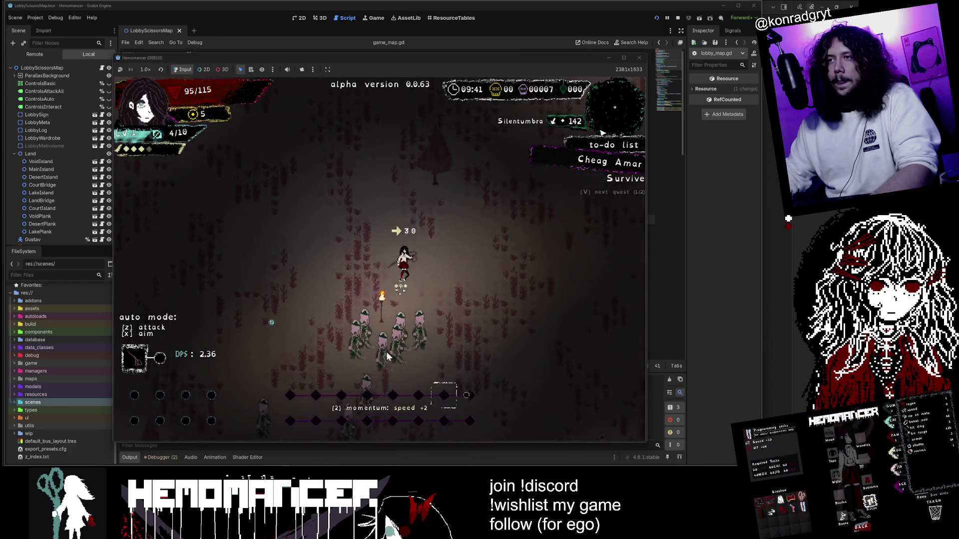
key("d")
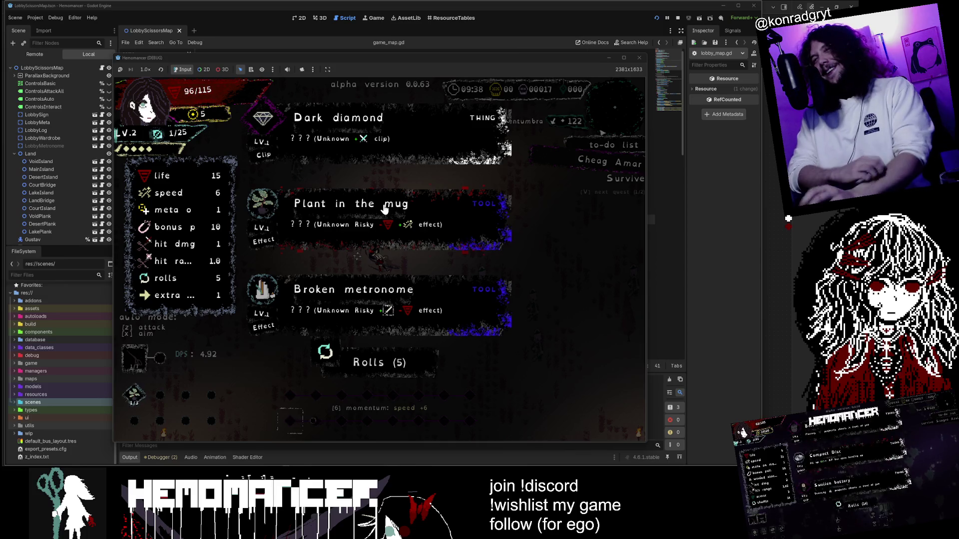
Take Dark diamond and Mind map as level-up rewards, then stop the running game.
left_click(413, 161)
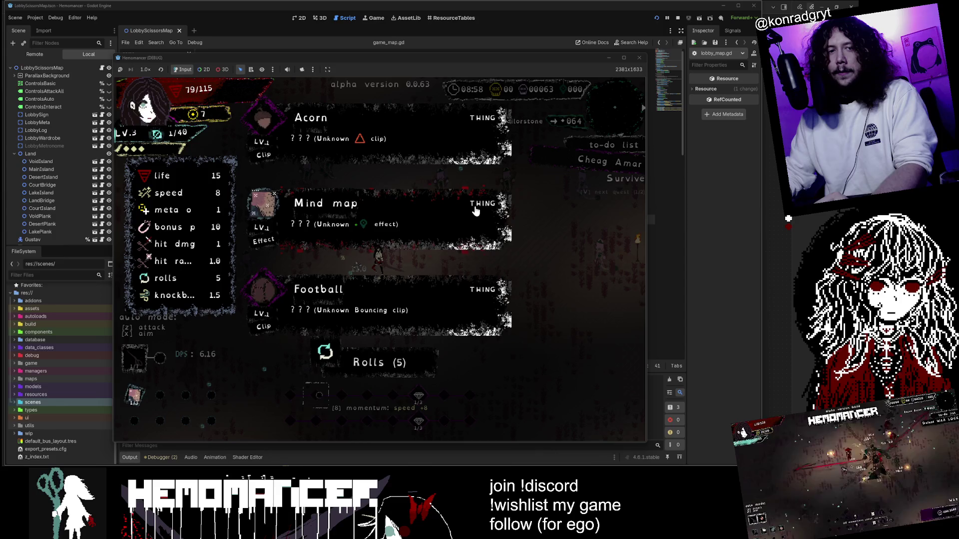
left_click(440, 207)
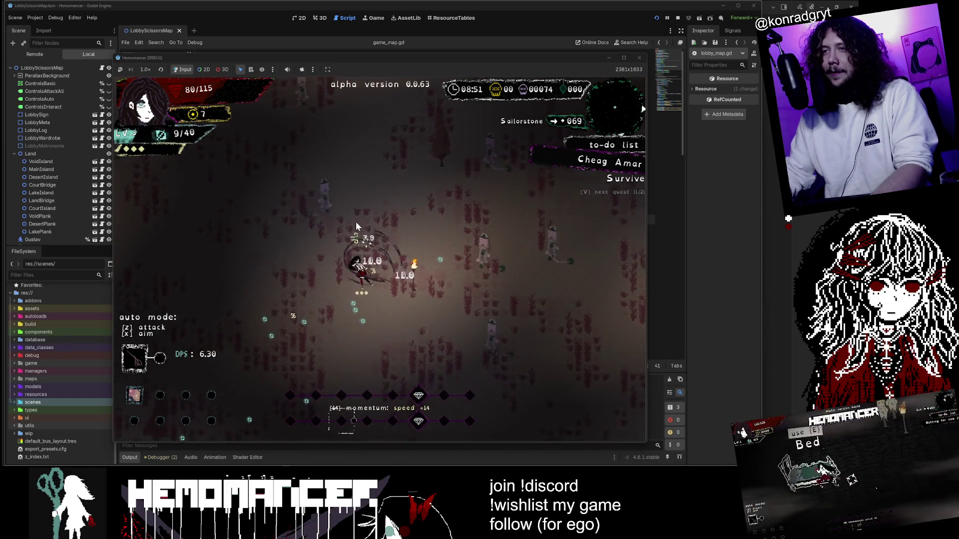
left_click(639, 58)
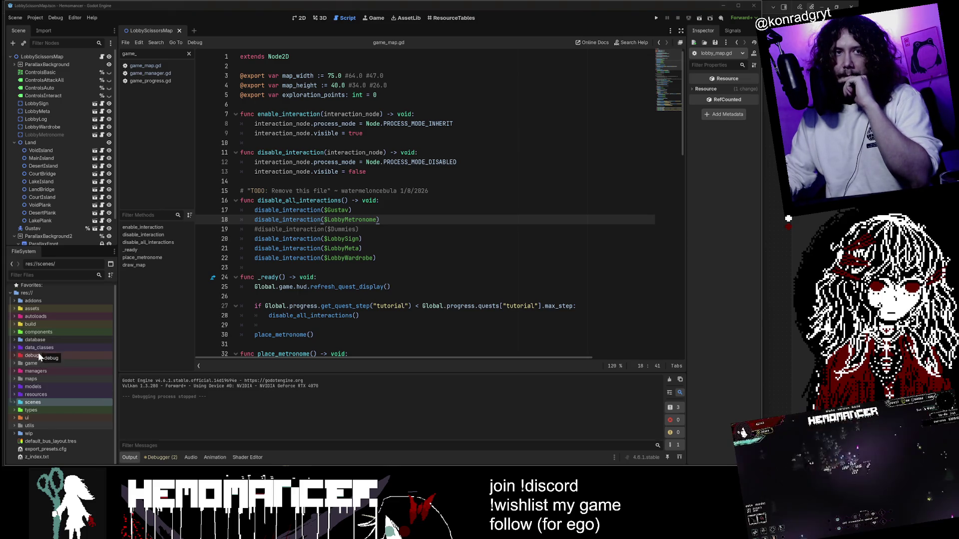
Open game.gd from the game folder in the FileSystem dock.
left_click(36, 340)
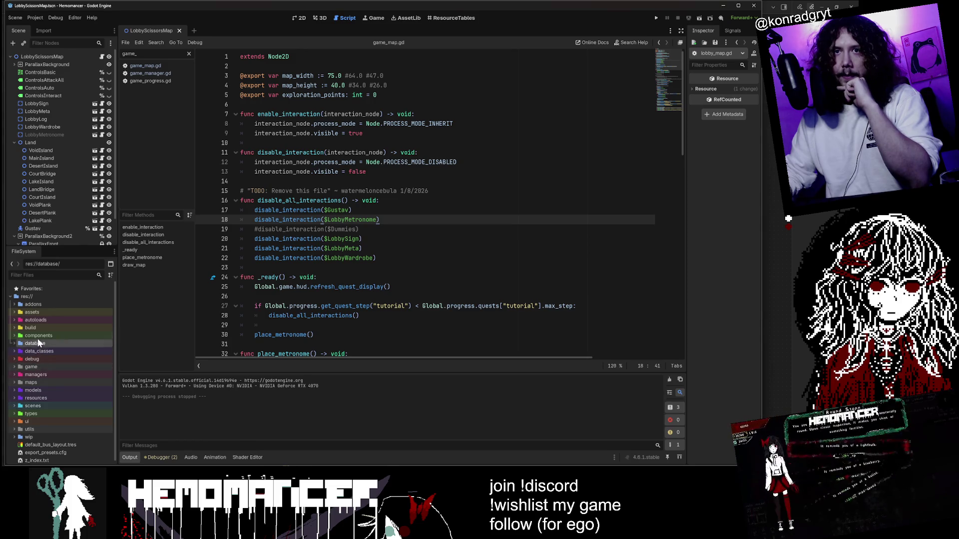
left_click(34, 322)
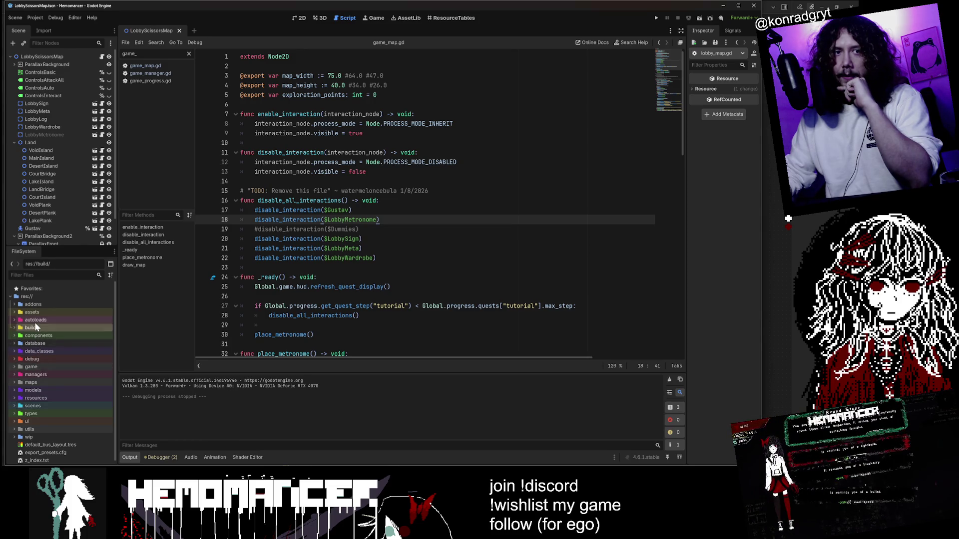
double_click(36, 369)
double_click(39, 375)
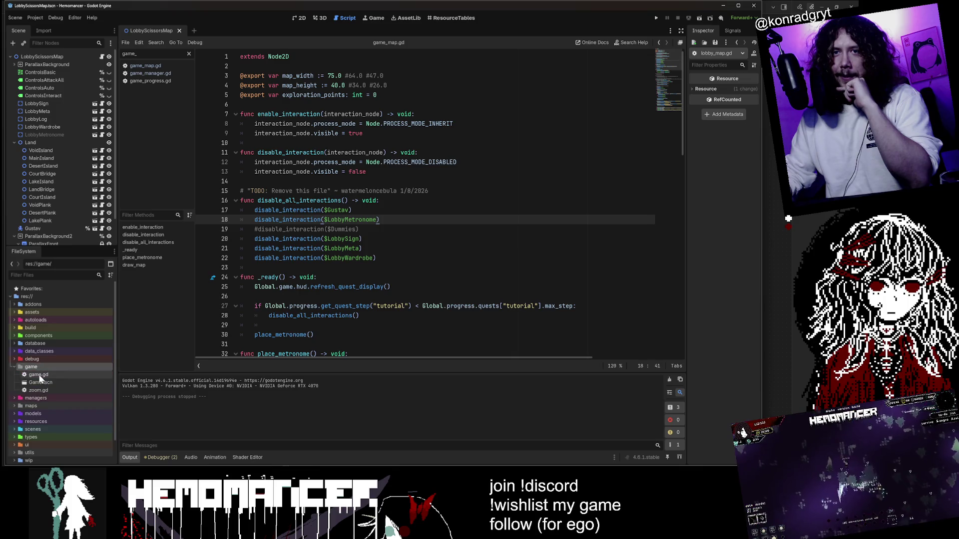
double_click(40, 367)
left_click(324, 212)
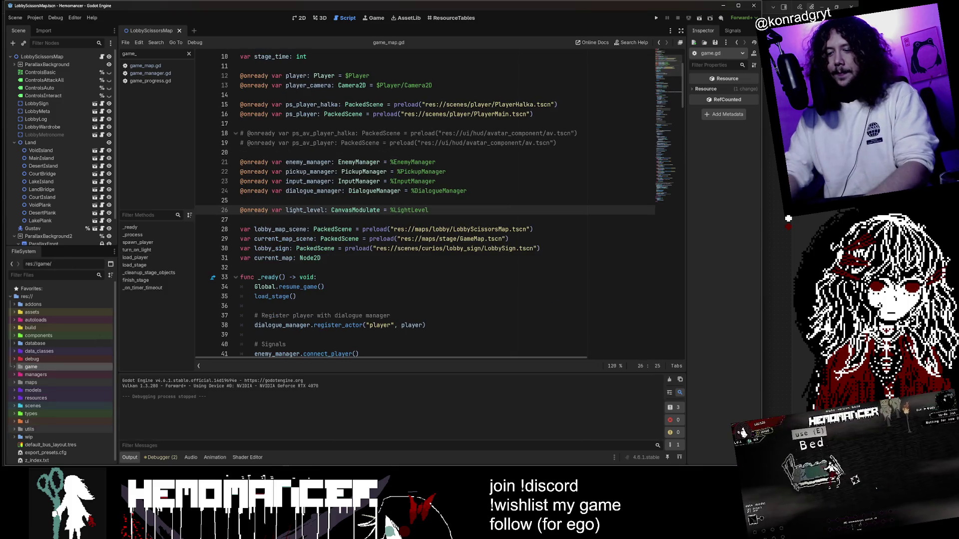
Open collection.gd via quick search and delete its commented-out if/else block.
key("shift+alt+o")
type("collection")
key("Return")
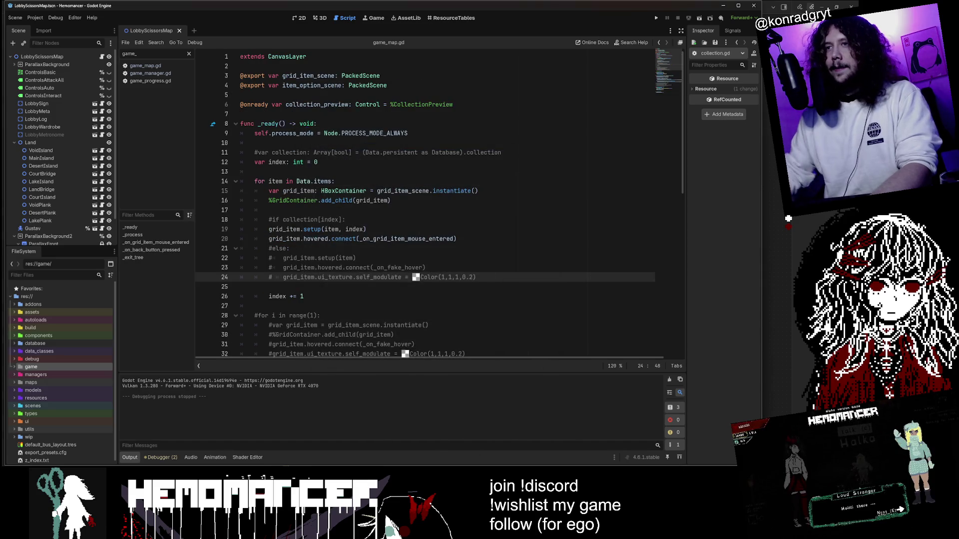
mouse_move(476, 162)
left_mouse_down()
mouse_move(280, 153)
mouse_move(255, 133)
left_mouse_up()
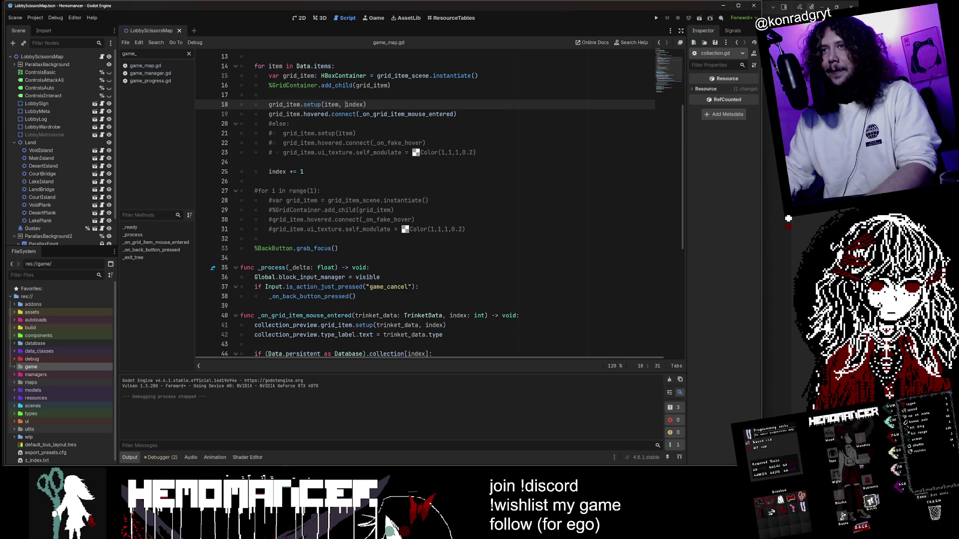
key("Delete")
key("BackSpace")
key("Delete")
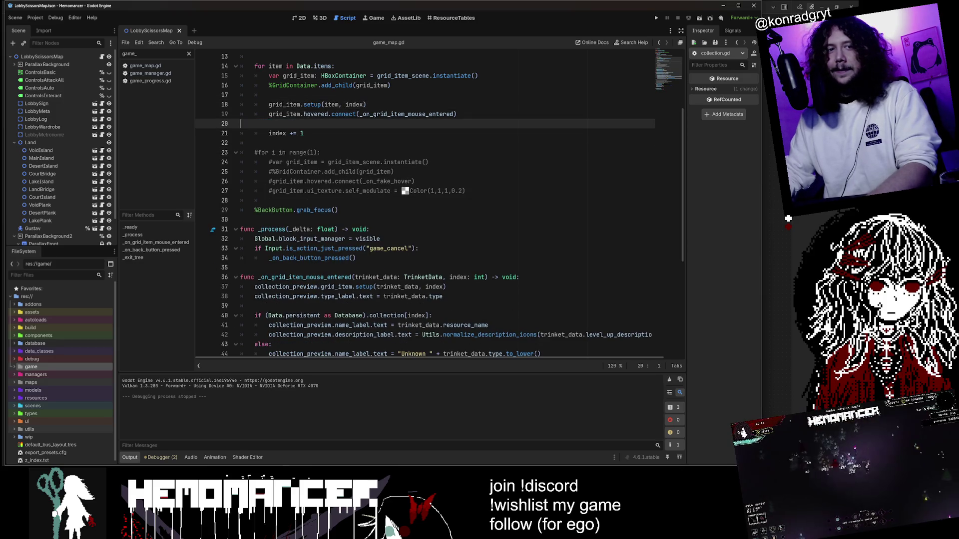
Remove the commented #var collection line from _ready and run the game again.
scroll(424, 205, "down", 2)
scroll(424, 205, "up", 4)
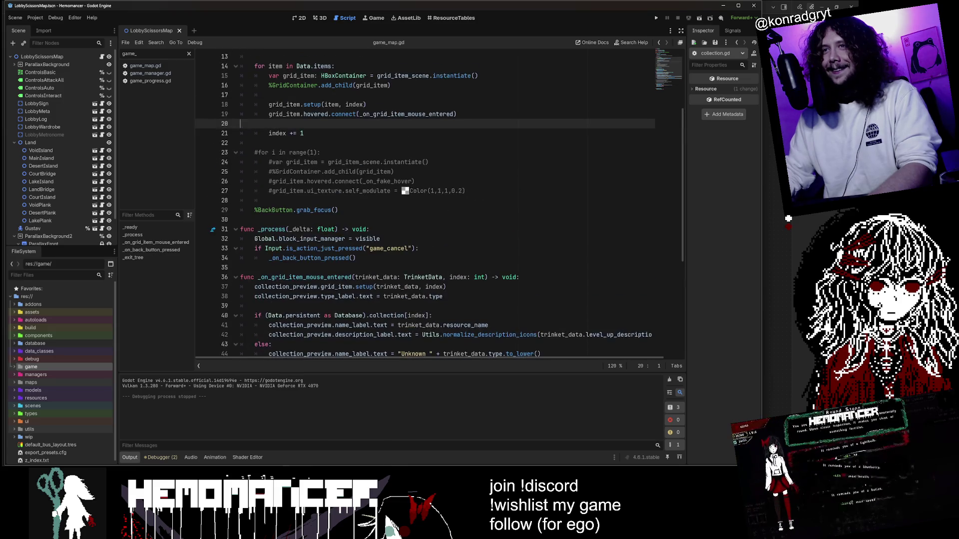
scroll(424, 204, "up", 2)
left_click(502, 152)
key("ctrl+shift+k")
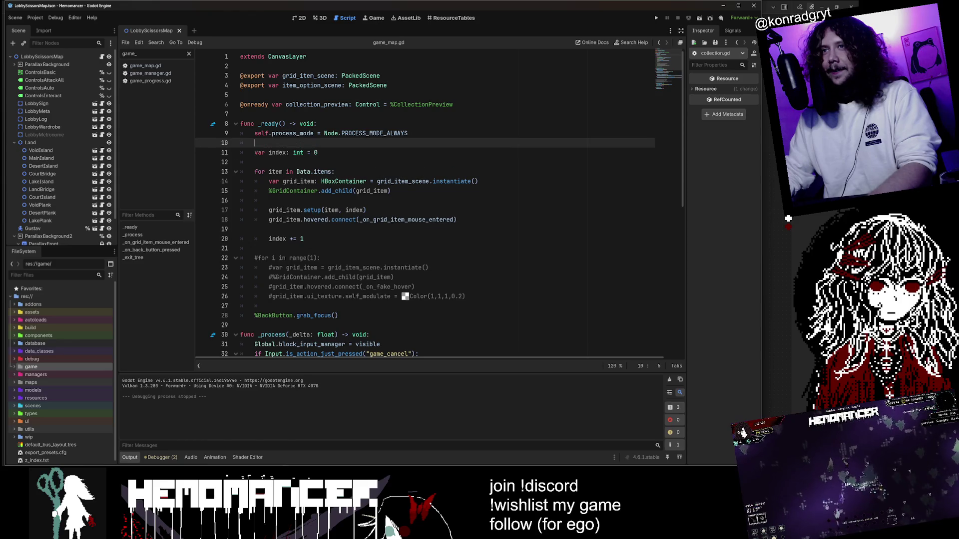
left_click(475, 119)
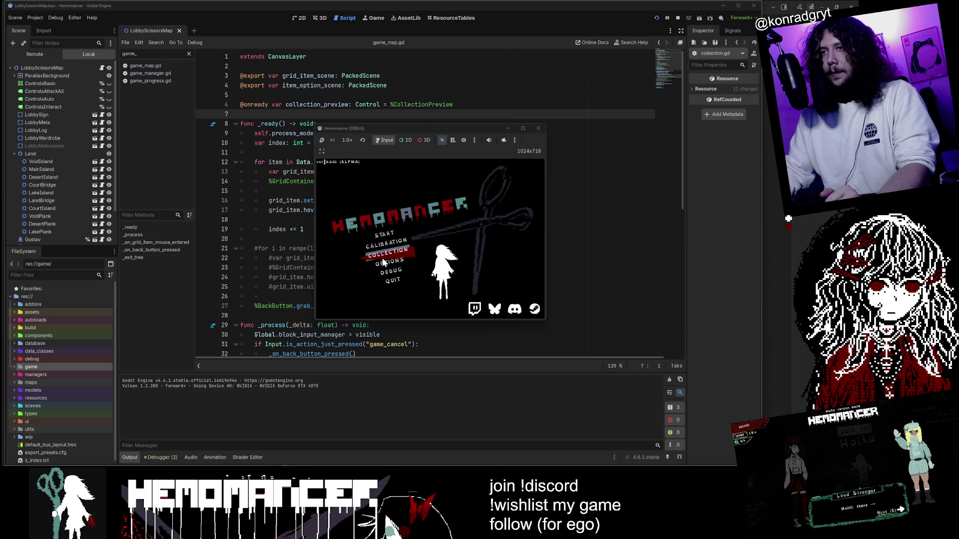
Maximize the game window, then bring up the 'binding of isaac collection items' image results and preview a Reddit image.
left_click(522, 128)
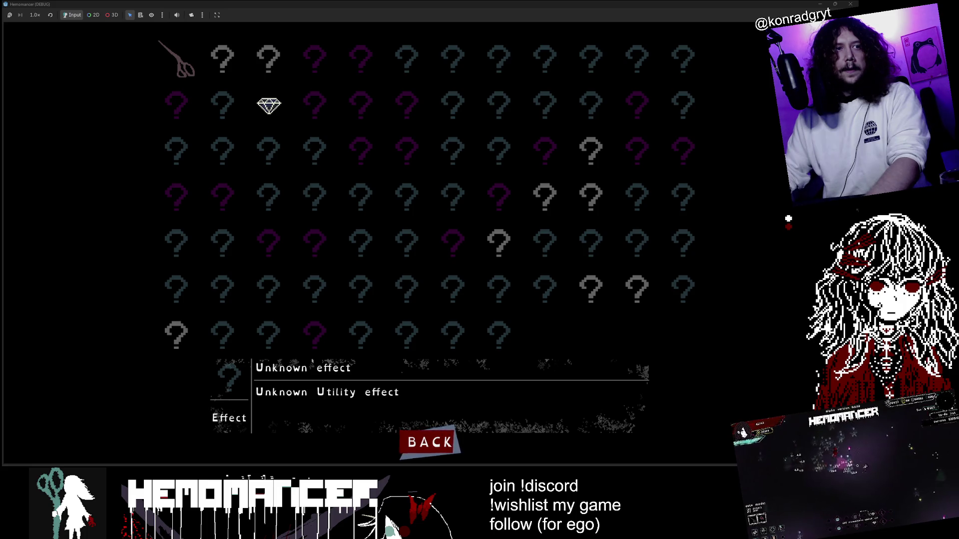
key("alt+Tab")
mouse_move(427, 390)
left_mouse_down()
mouse_move(319, 148)
mouse_move(382, 42)
mouse_move(416, 28)
mouse_move(388, 31)
left_mouse_up()
scroll(612, 244, "down", 2)
left_click(612, 244)
scroll(245, 249, "down", 3)
mouse_move(597, 32)
left_mouse_down()
mouse_move(198, 59)
mouse_move(479, 39)
left_mouse_up()
Browse the related item-collection images, open 'What are these items', then minimize Chrome.
scroll(551, 251, "down", 4)
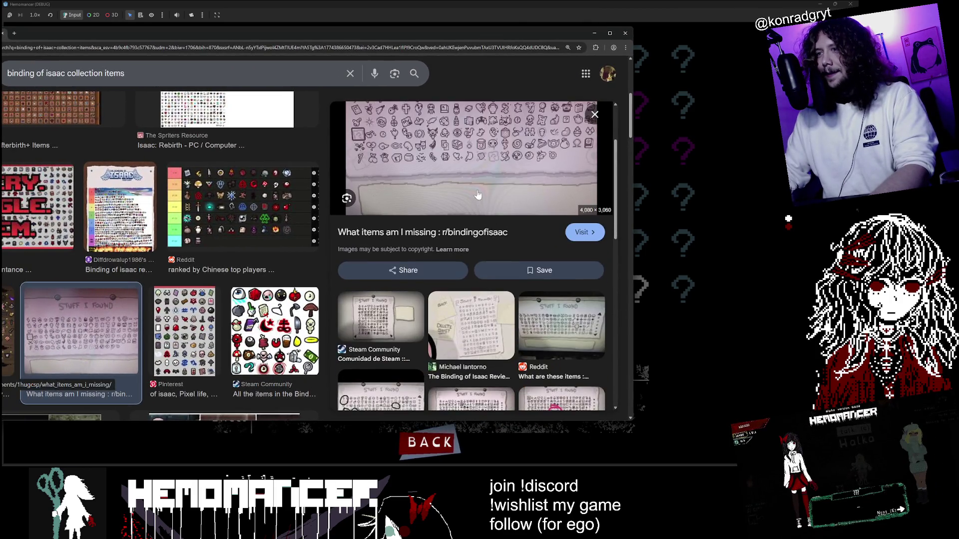
scroll(481, 232, "down", 5)
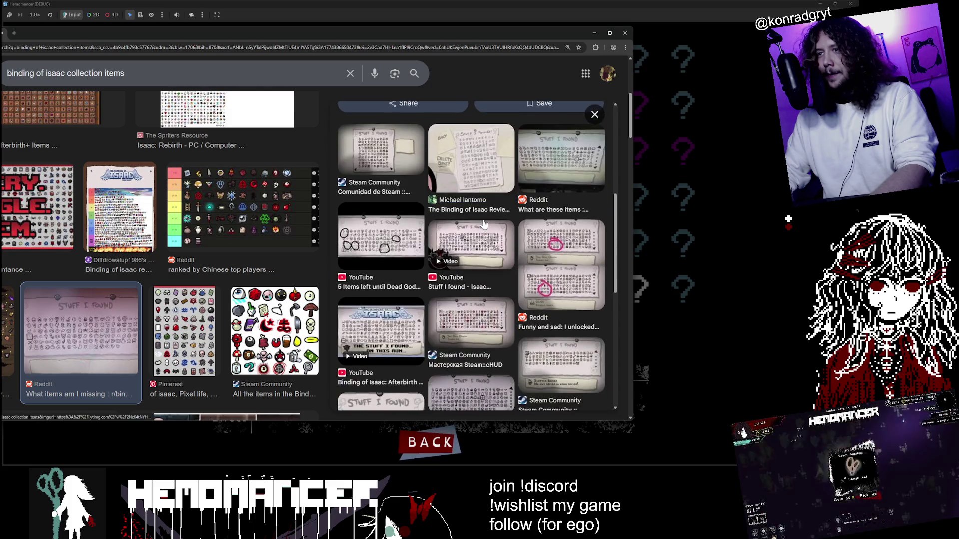
left_click(486, 213)
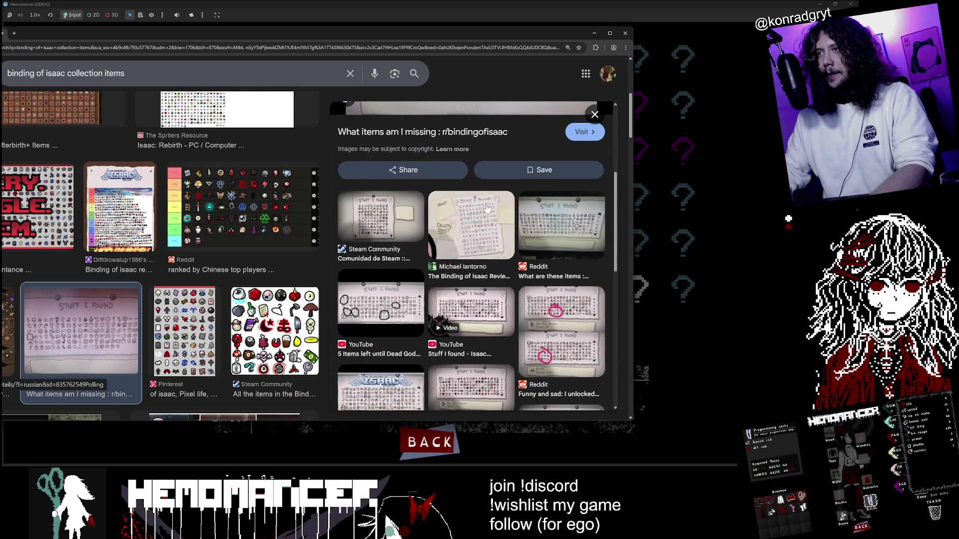
left_click(384, 231)
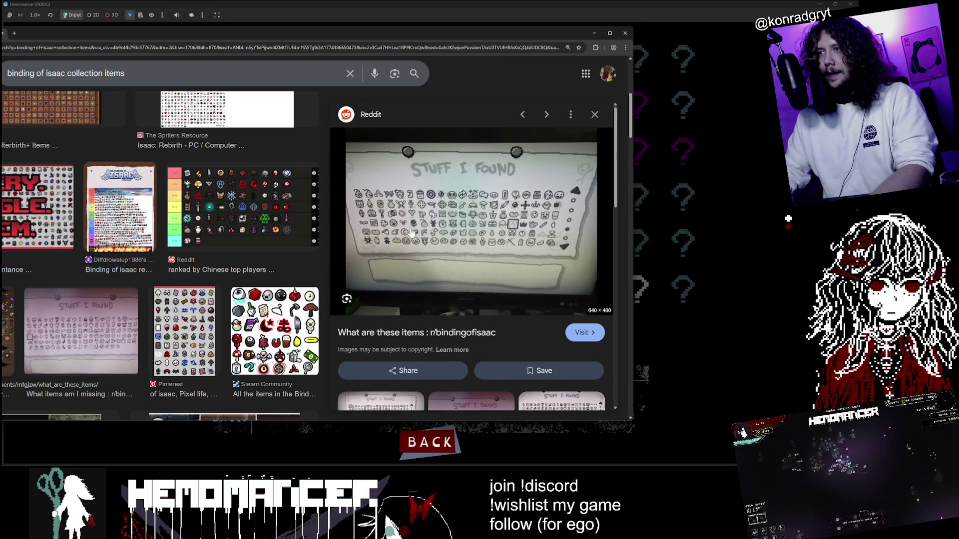
left_click_drag(497, 34, 532, 31)
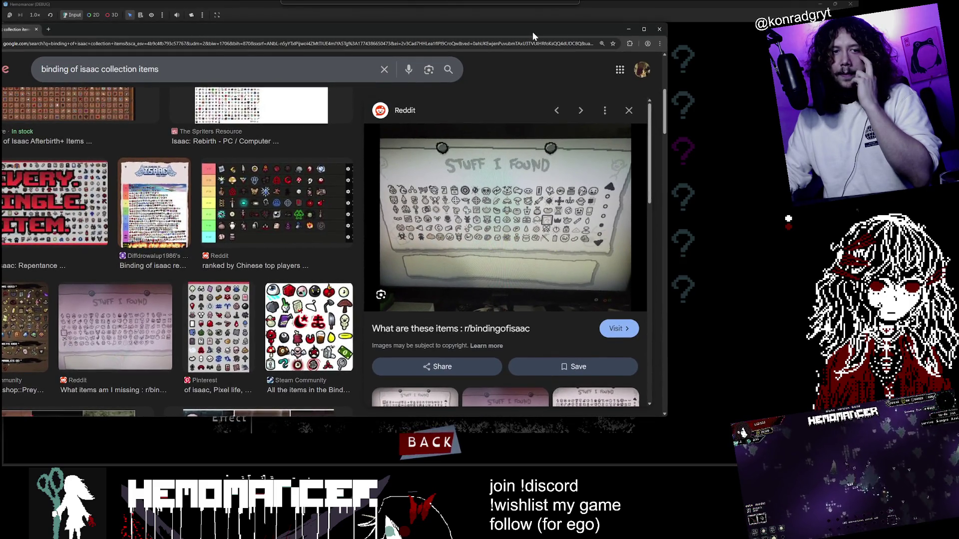
mouse_move(532, 31)
left_mouse_down()
mouse_move(611, 255)
mouse_move(575, 76)
mouse_move(538, 58)
left_mouse_up()
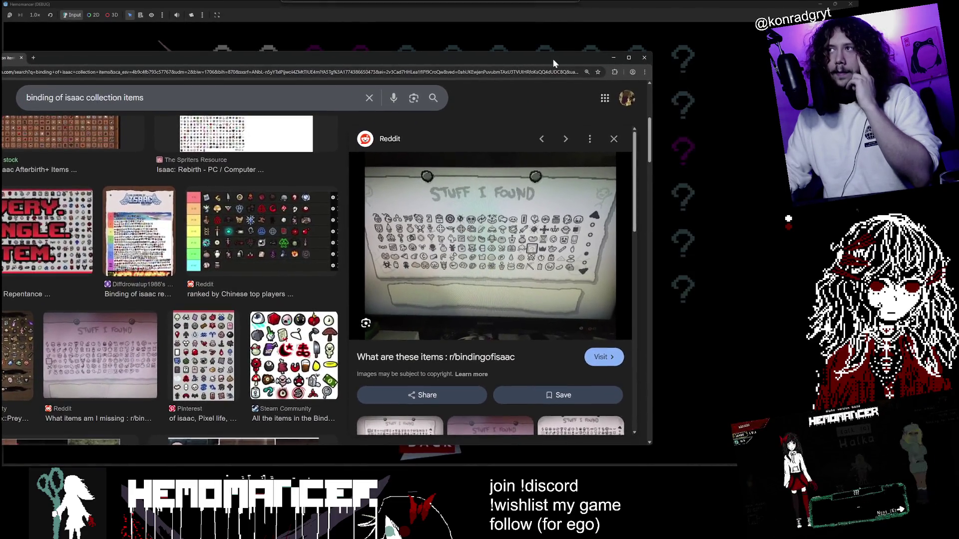
left_click(615, 58)
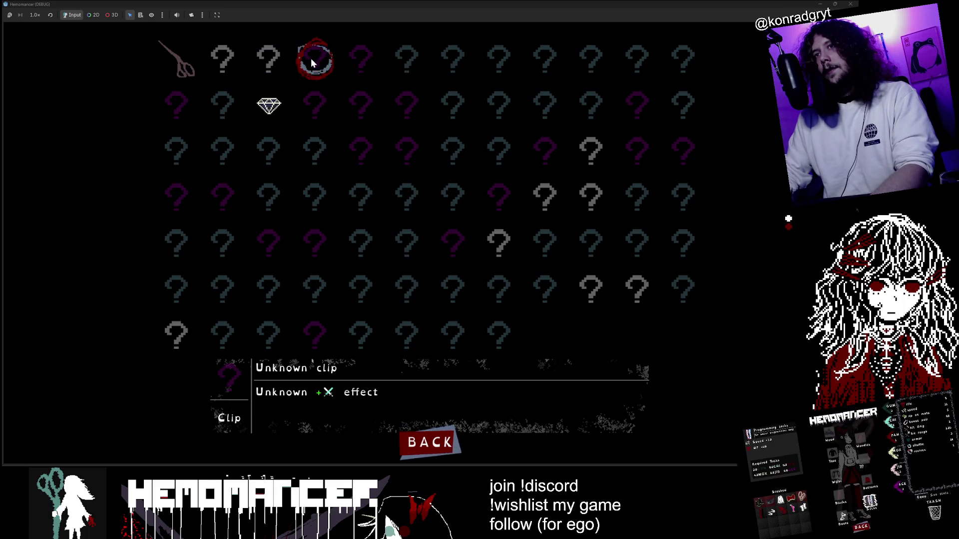
Return to the main menu, start a run and walk the lobby between Vanity, Wardrobe, Bookstand and Signpole.
left_click(430, 444)
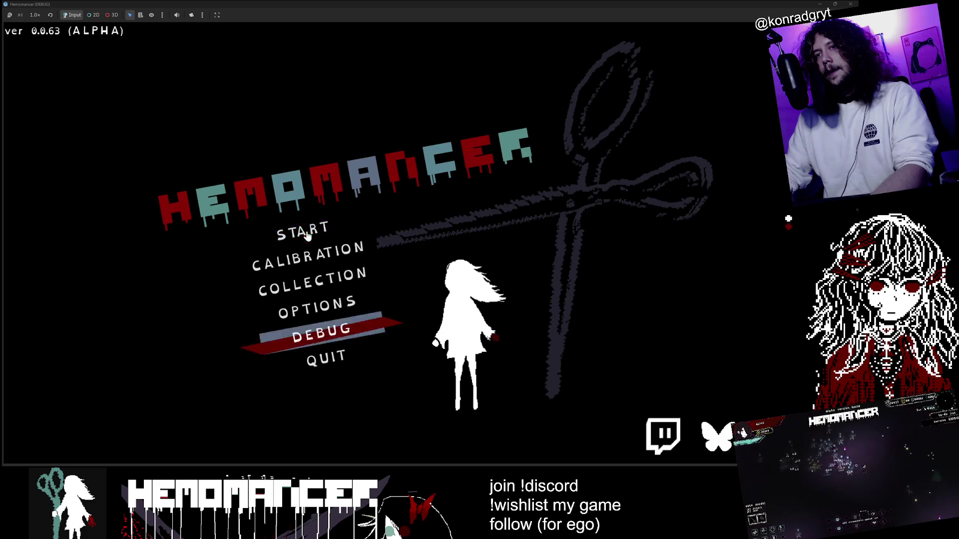
left_click(310, 331)
key("a")
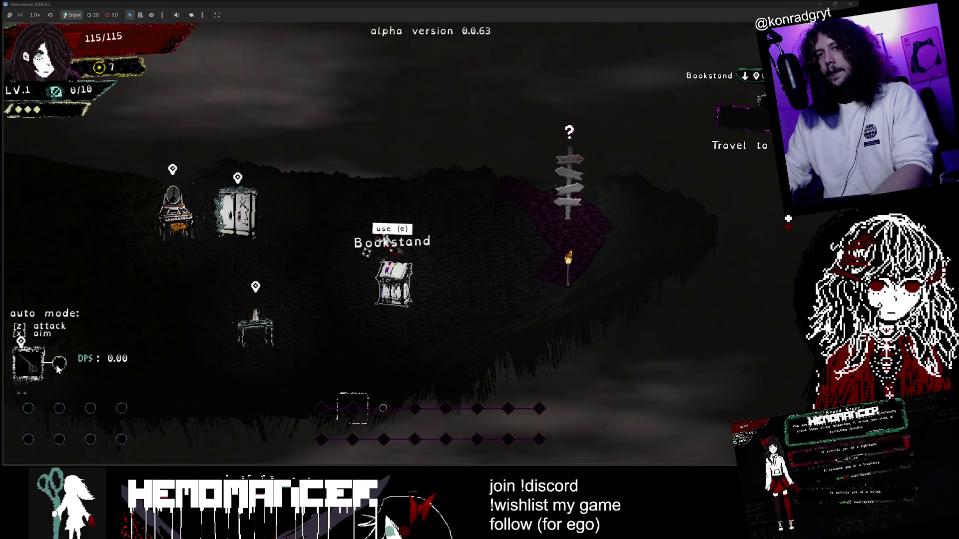
key("a")
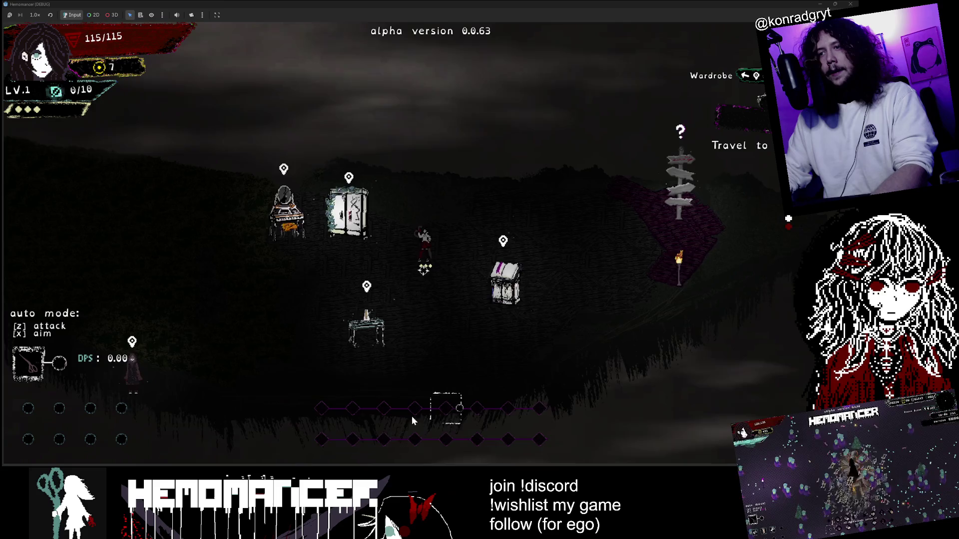
key("a")
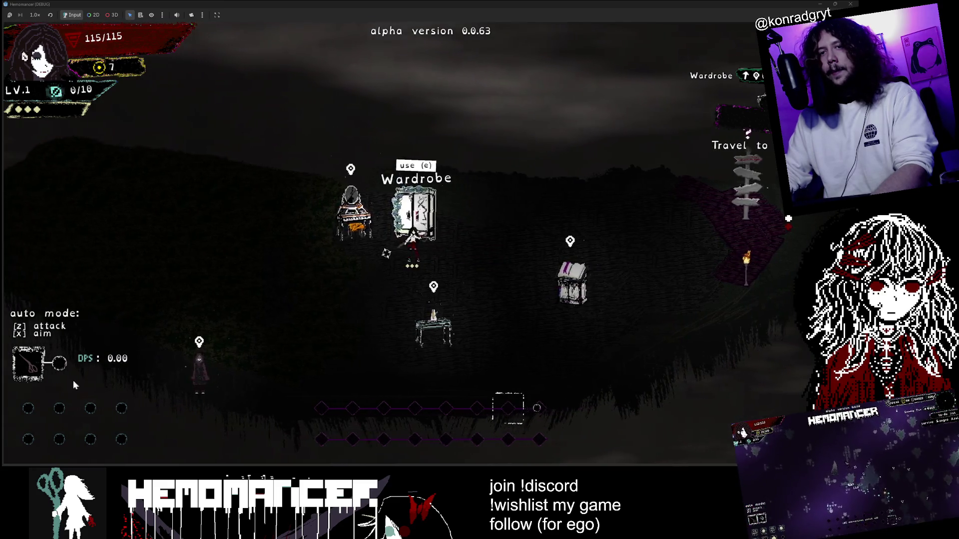
key("d")
key("d")
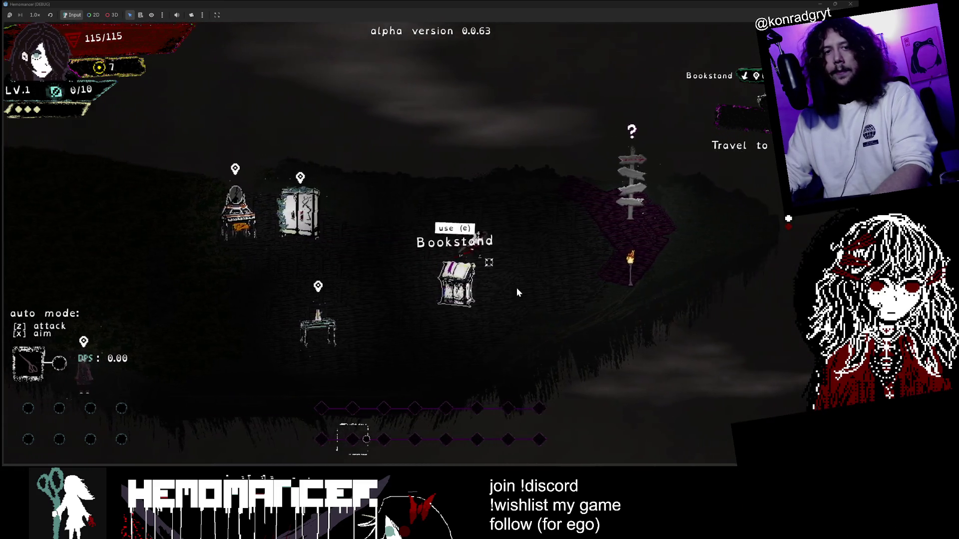
key("a")
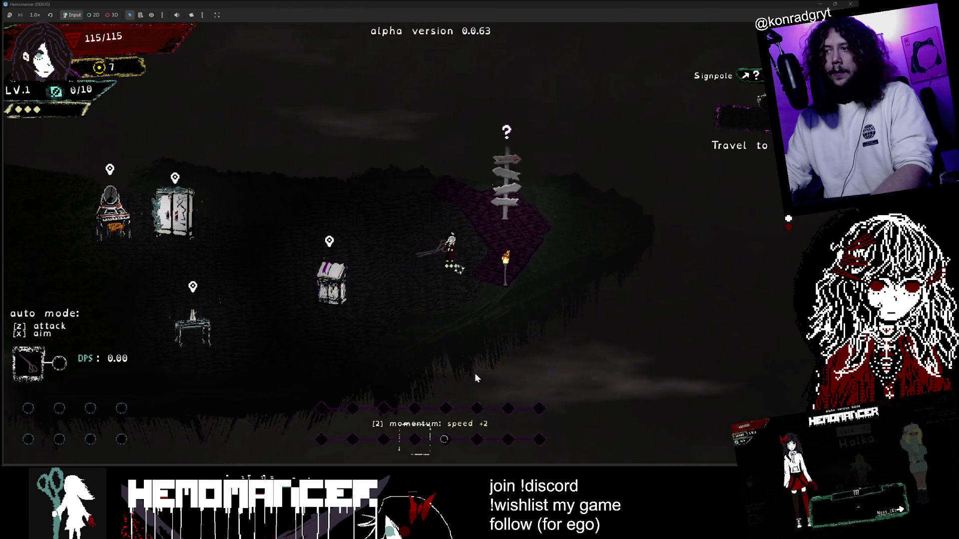
key("a")
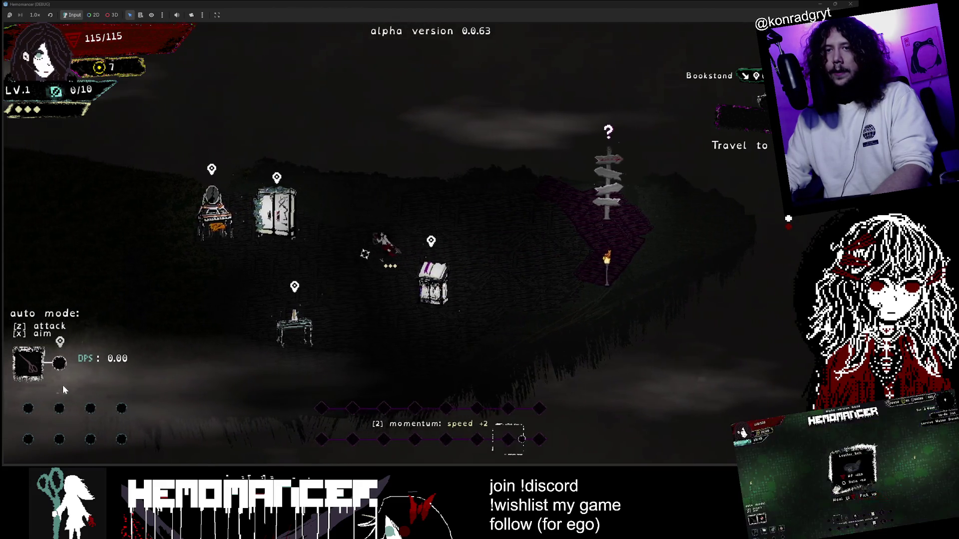
key("a")
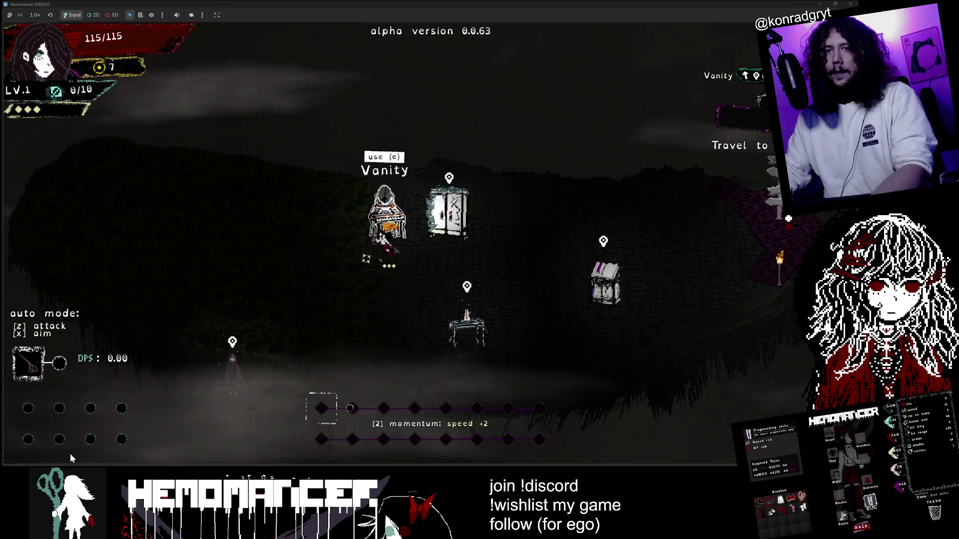
key("d")
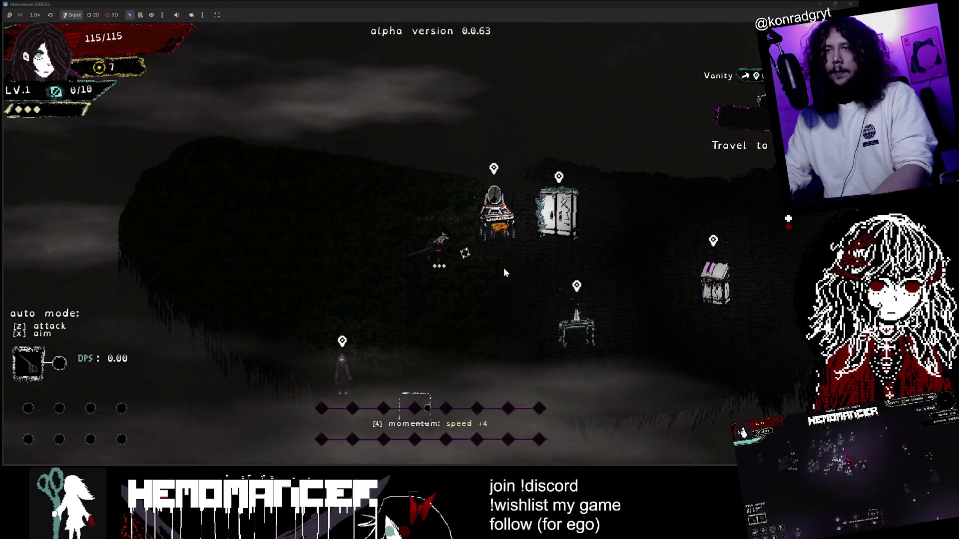
key("d")
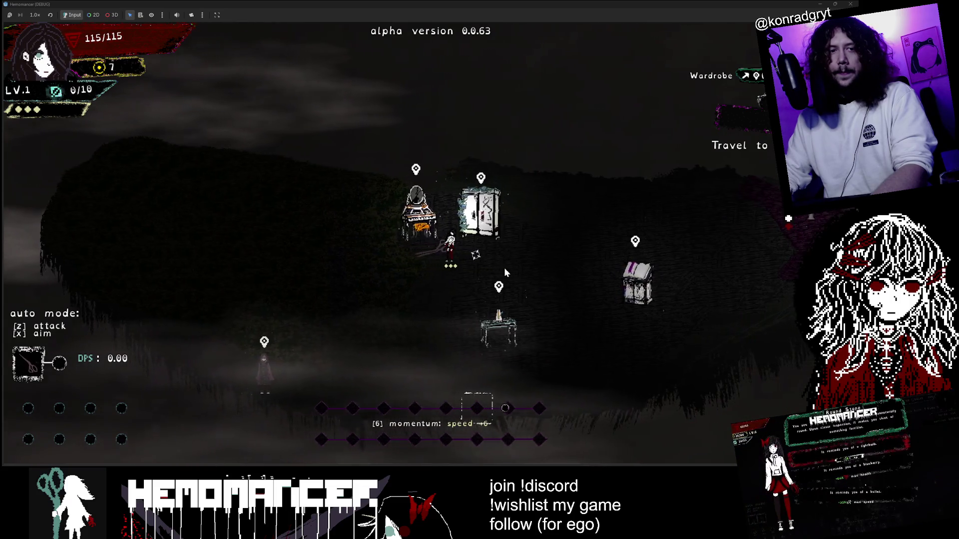
key("d")
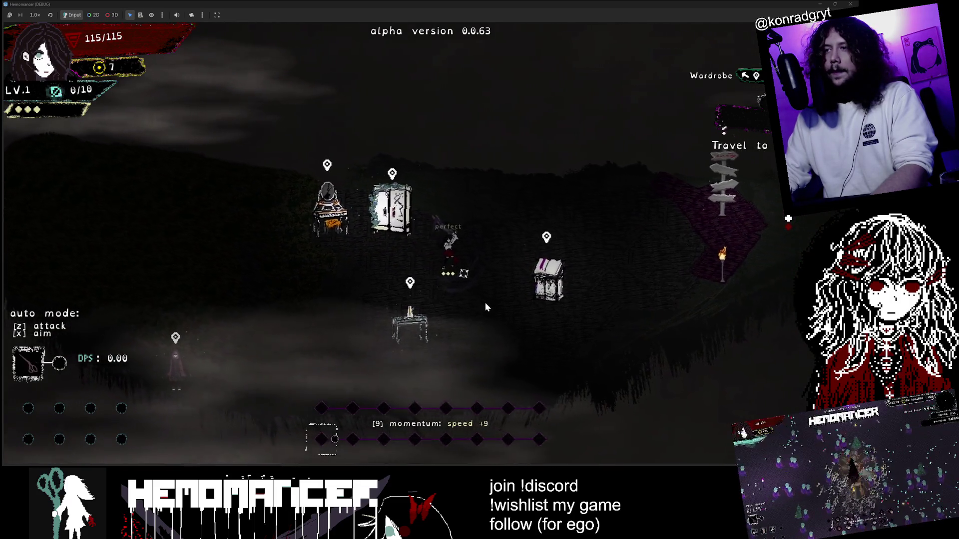
key("a")
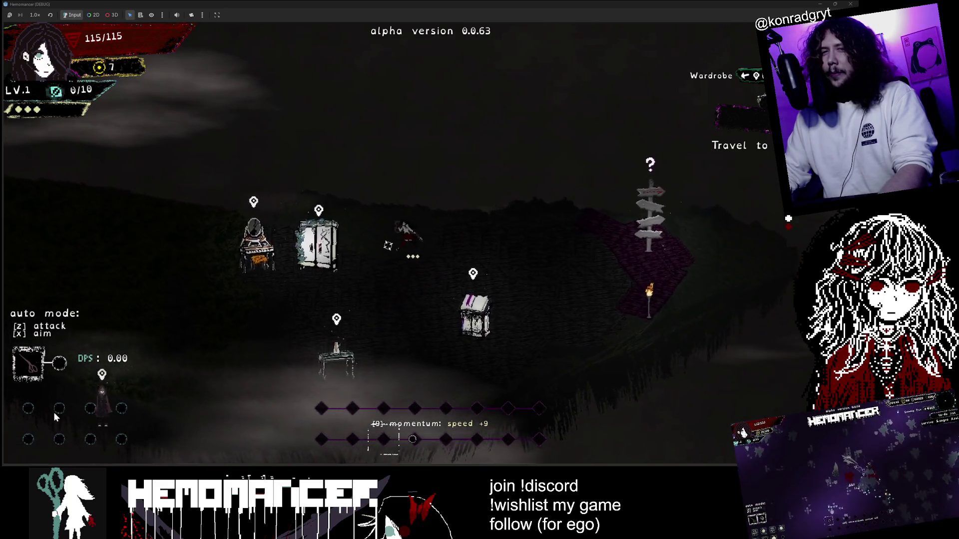
key("a")
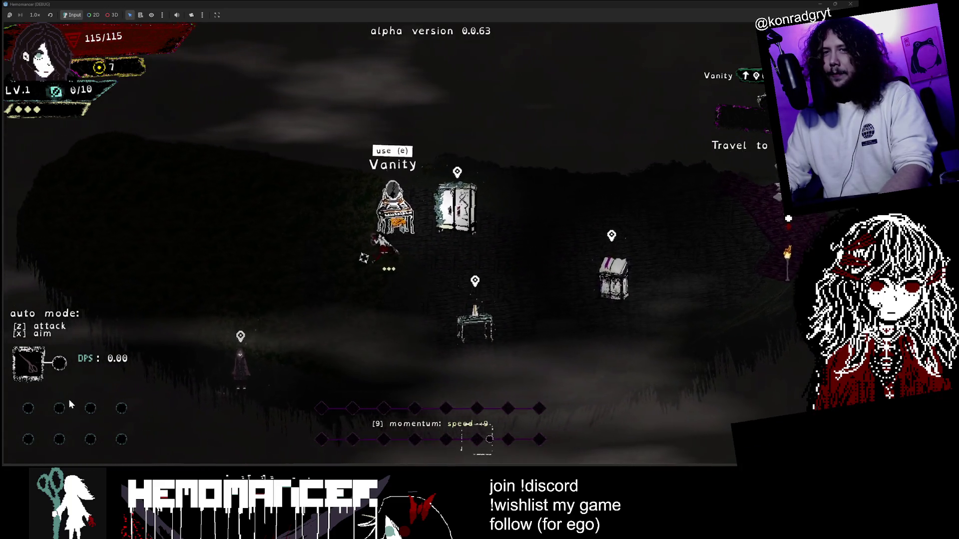
key("a")
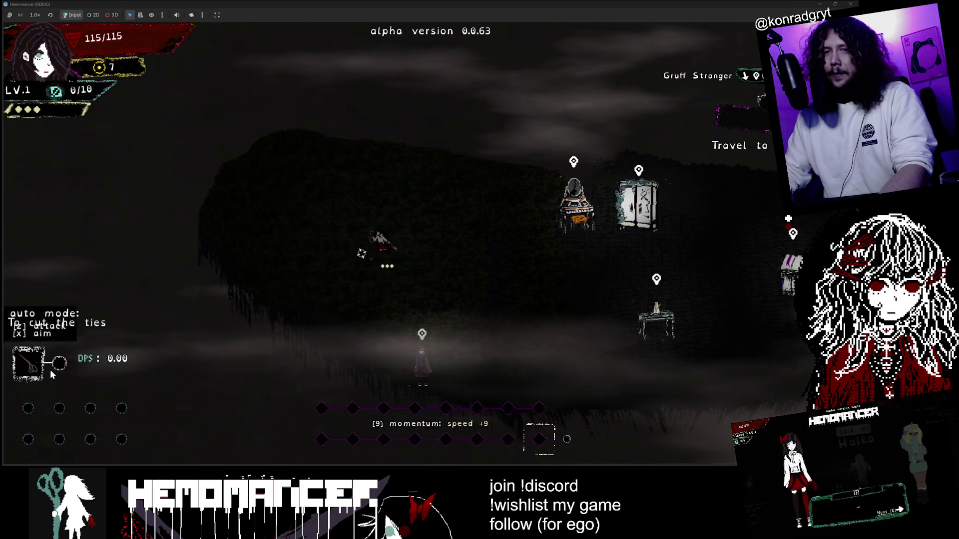
key("d")
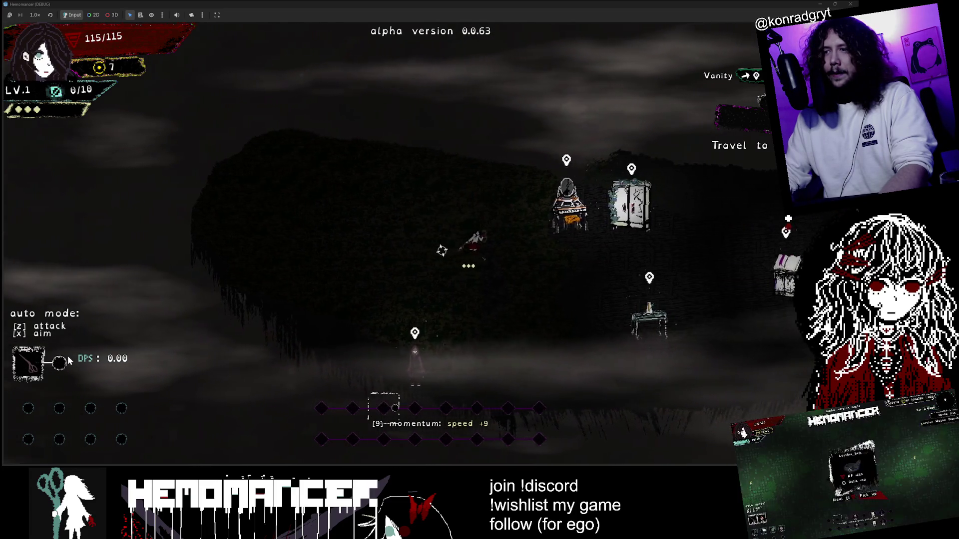
key("d")
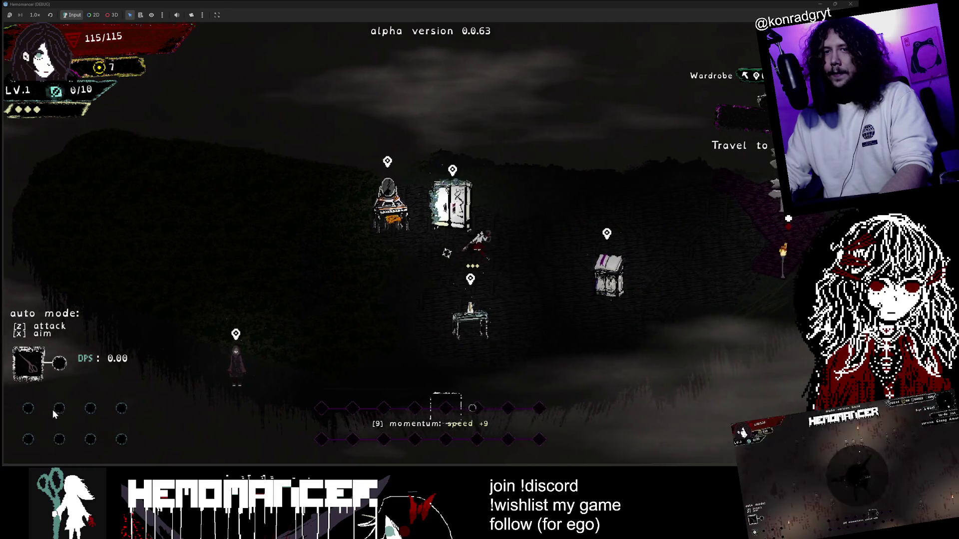
key("d")
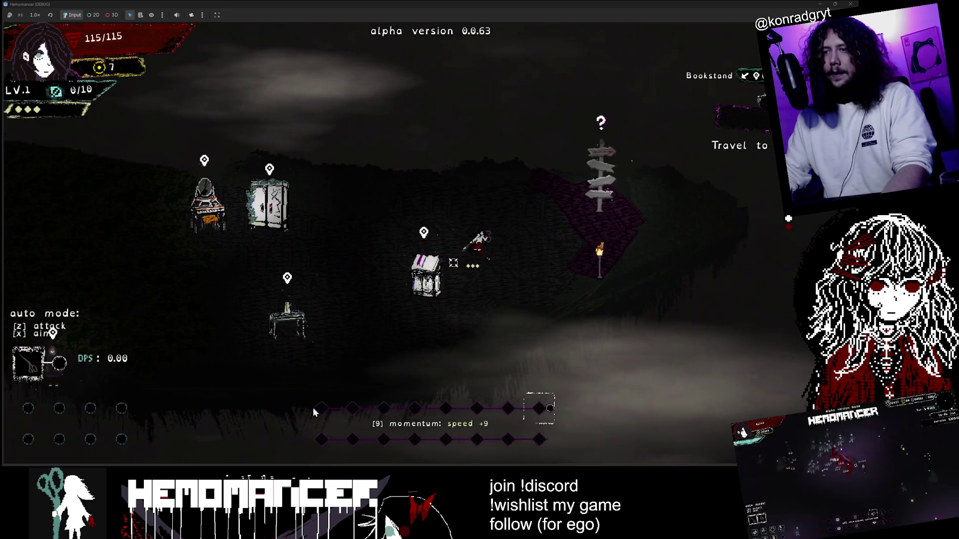
key("a")
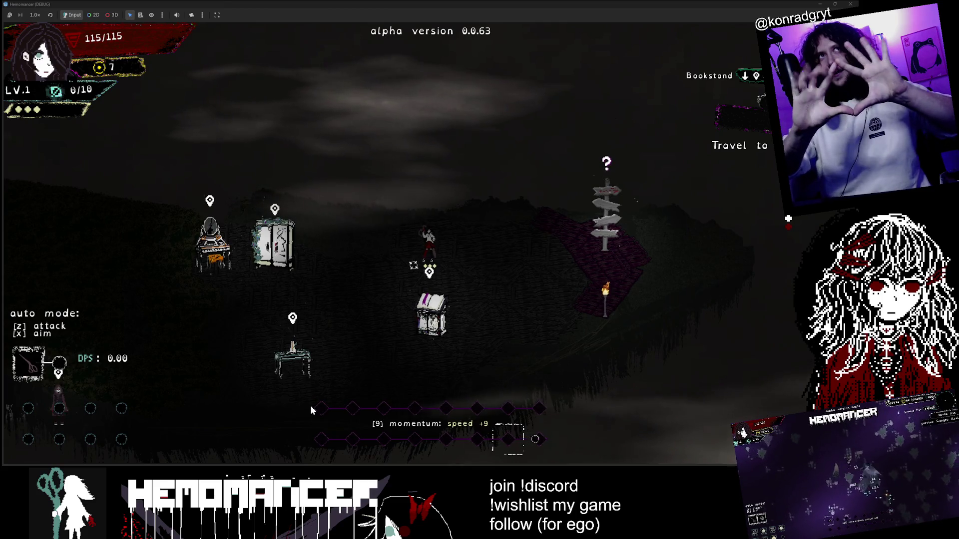
Move the momentum slot selection right four places onto the lower row.
key("Right")
key("Right")
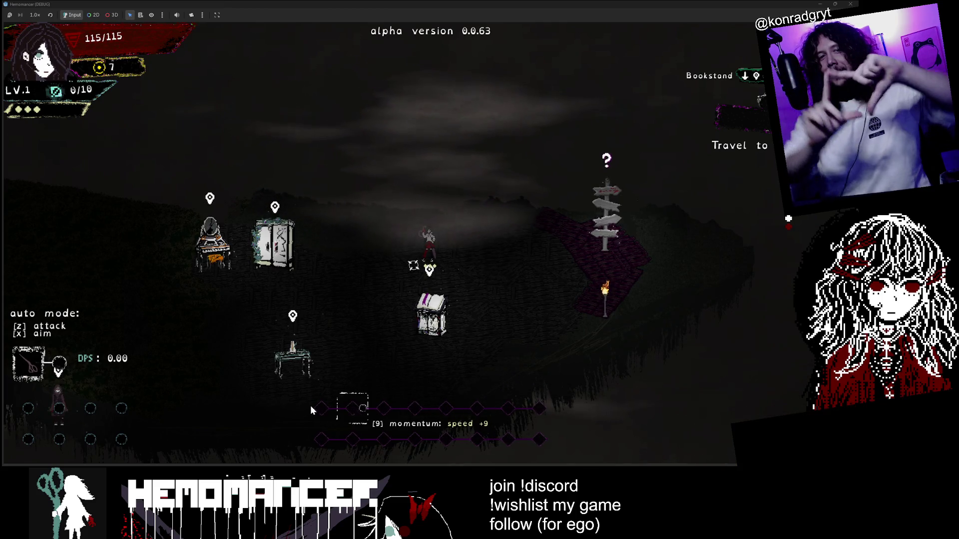
key("Right")
key("Right")
key("Right")
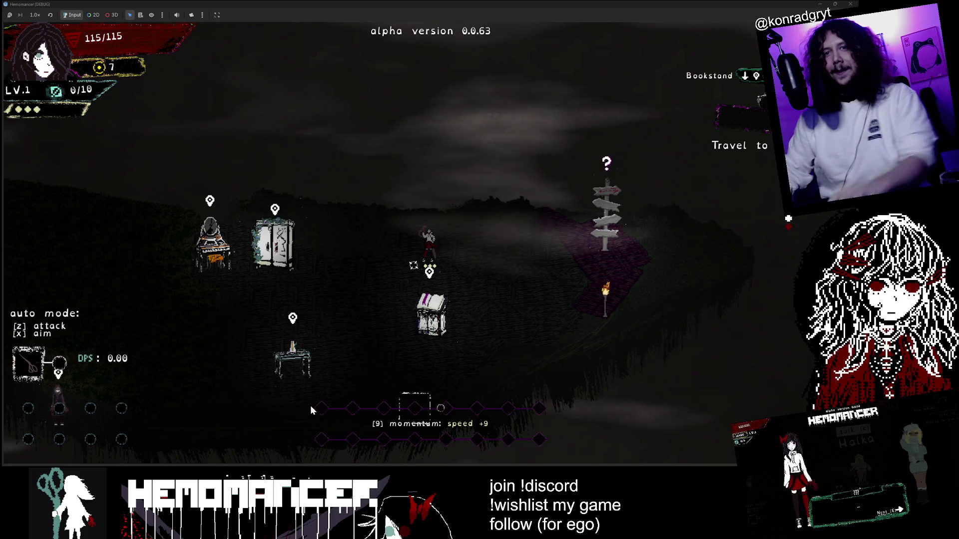
key("Right")
key("Right")
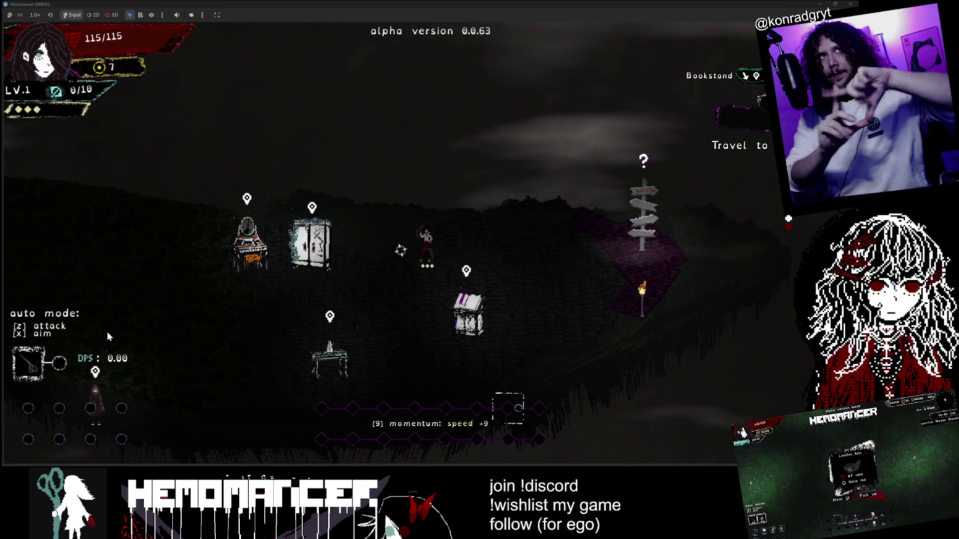
key("Right")
key("Right")
key("Right")
key("Right")
key("Right")
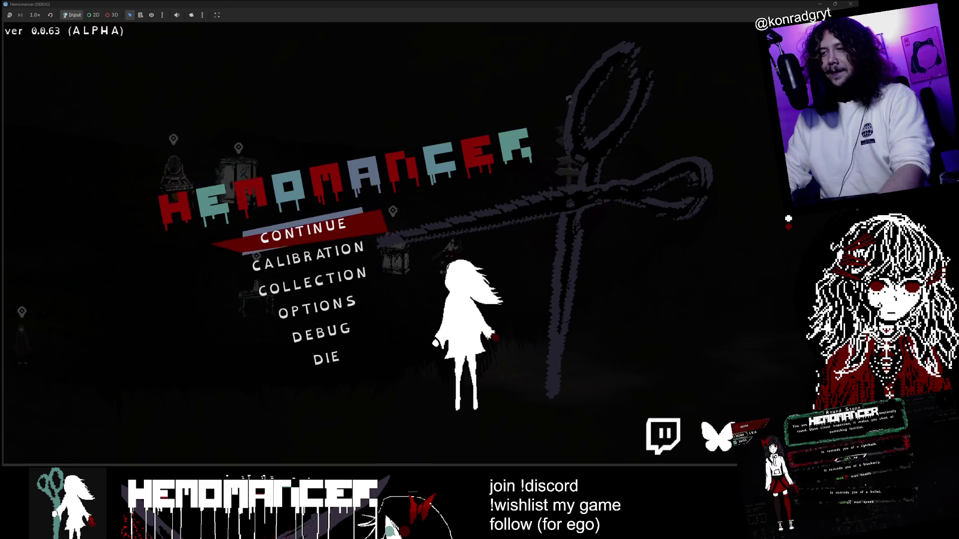
In Aseprite's Header Capsule document, clear the selection, enlarge the timeline, show Layer 17 and pick the pencil.
key("alt+Tab")
scroll(486, 131, "up", 2)
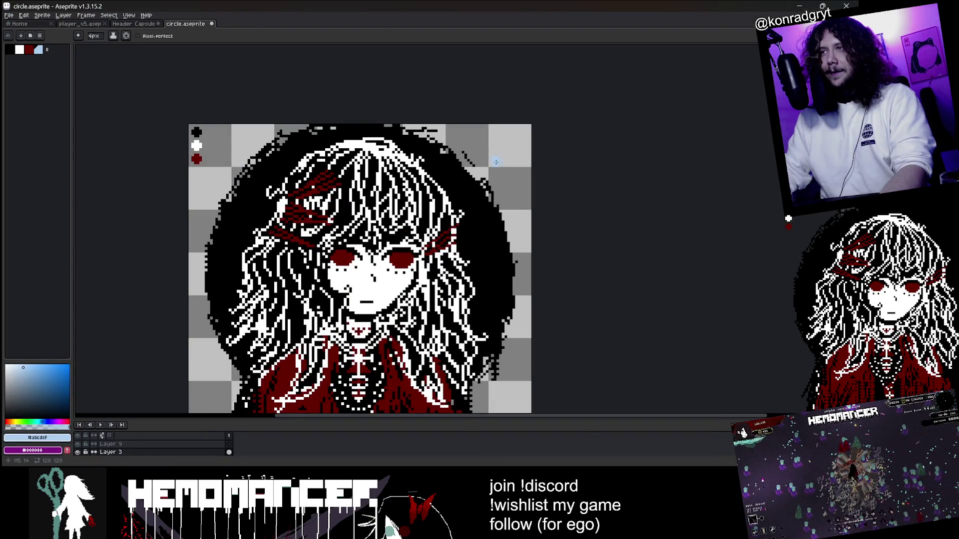
left_click(132, 24)
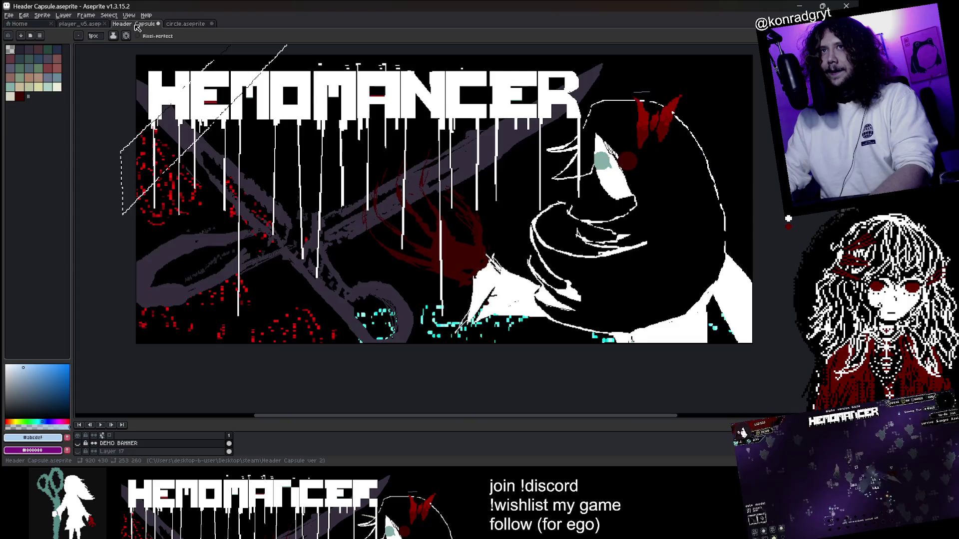
key("ctrl+d")
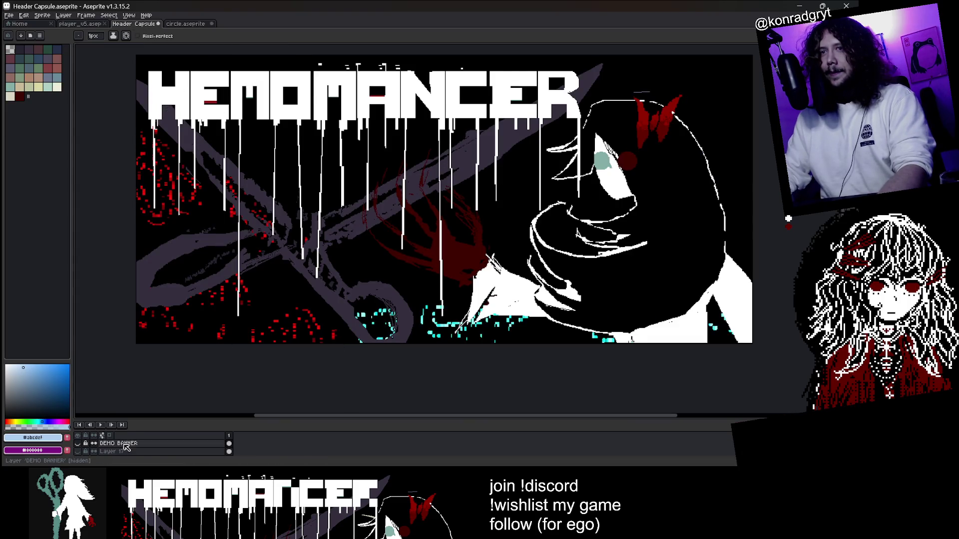
left_click_drag(156, 419, 156, 341)
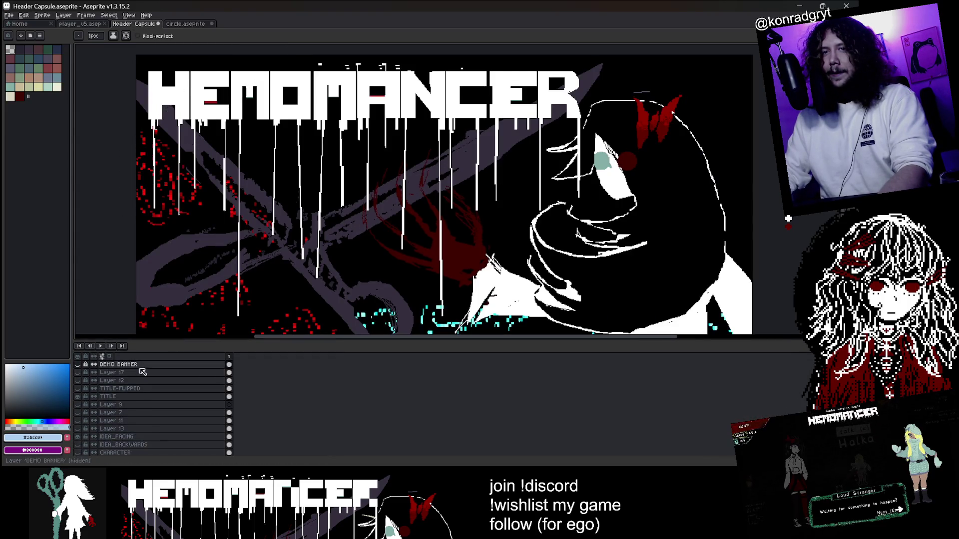
left_click(79, 372)
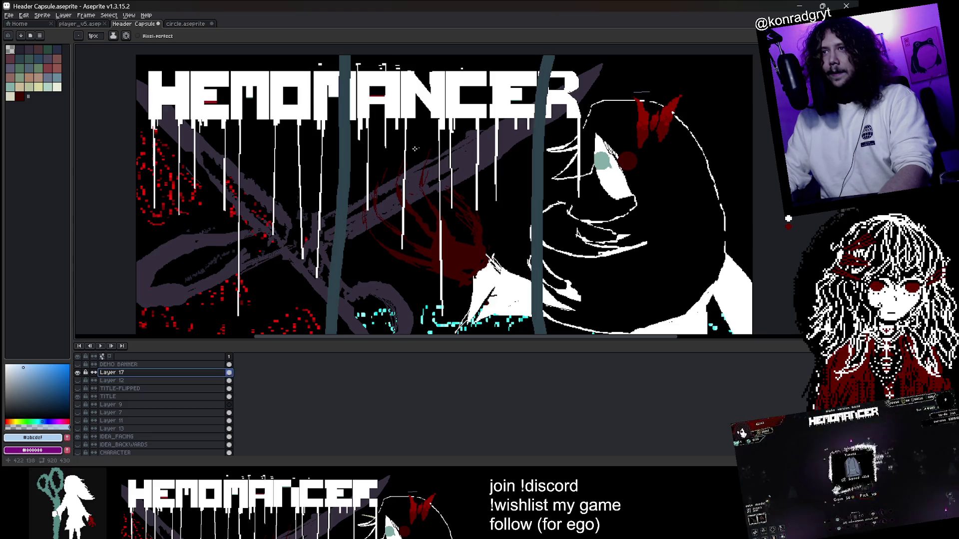
key("b")
scroll(266, 157, "up", 3)
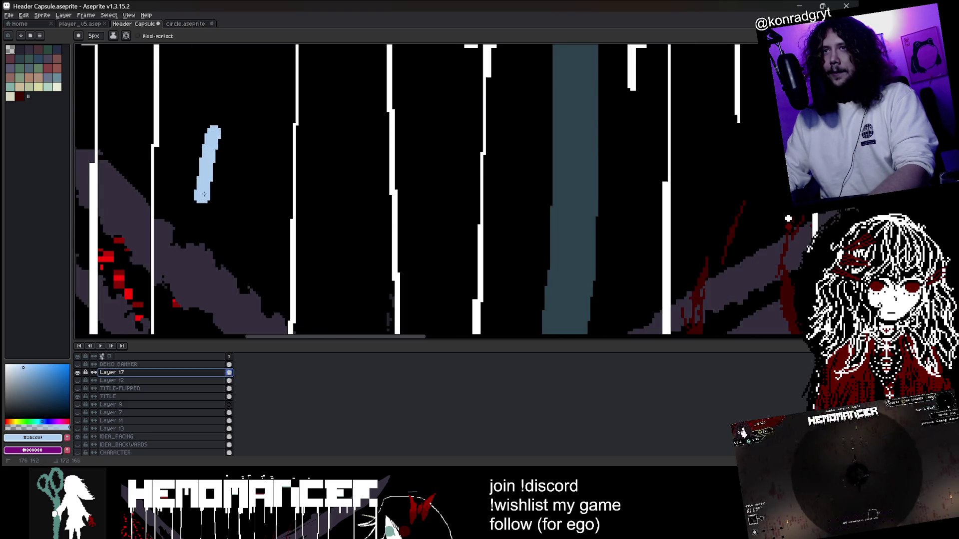
Sketch a light-blue square, frame lines and figure strokes on Layer 17, then reduce the brush to 6px.
left_click_drag(202, 195, 219, 131)
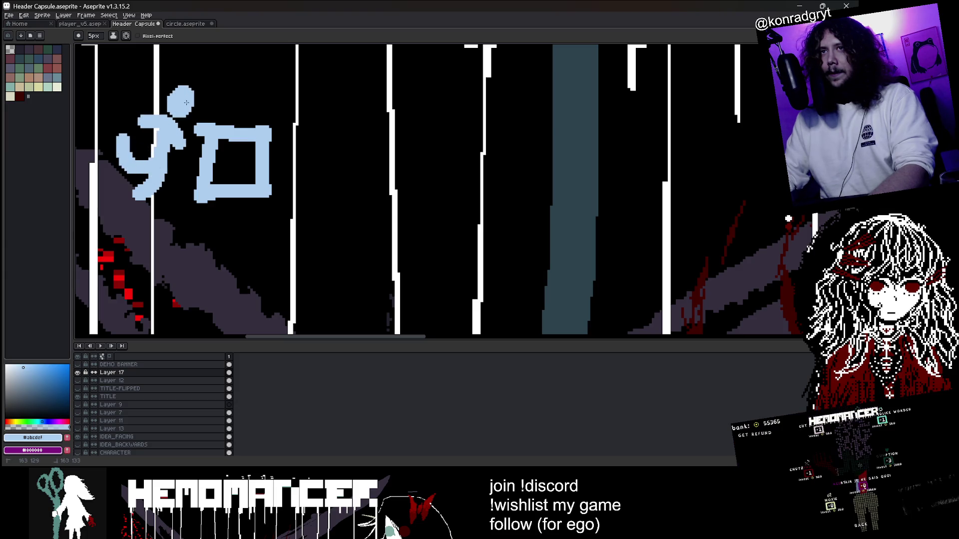
mouse_move(84, 228)
left_mouse_down()
mouse_move(316, 212)
mouse_move(316, 48)
left_mouse_up()
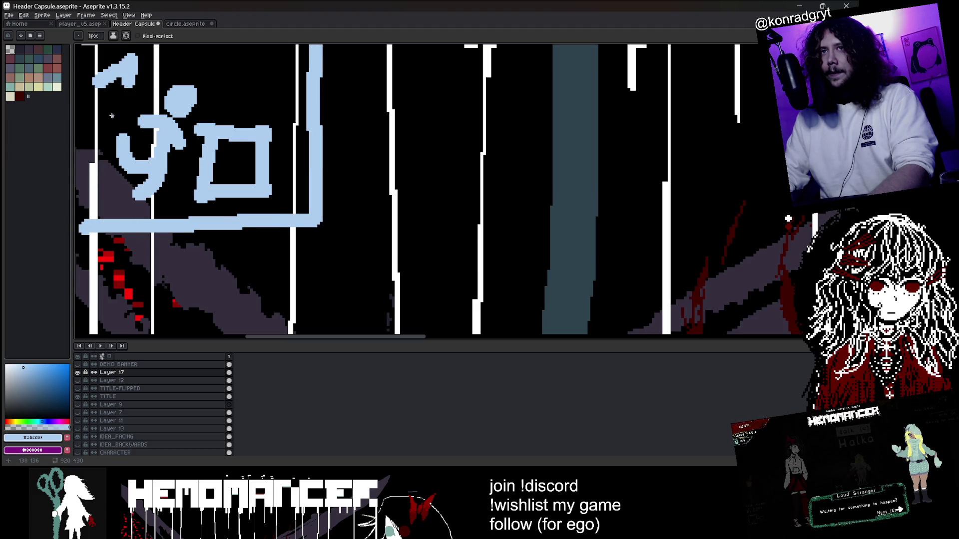
left_click_drag(110, 136, 176, 163)
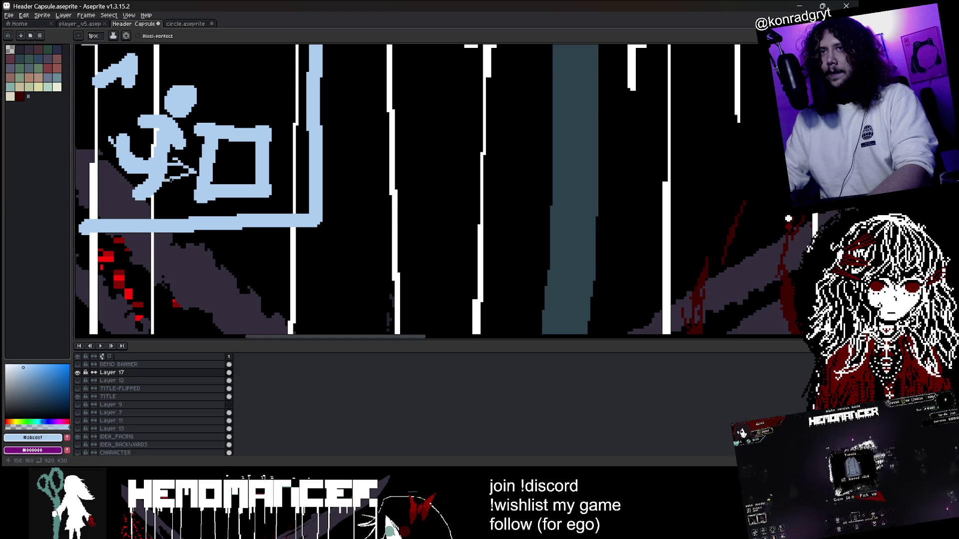
mouse_move(333, 217)
left_mouse_down()
mouse_move(535, 219)
mouse_move(530, 47)
left_mouse_up()
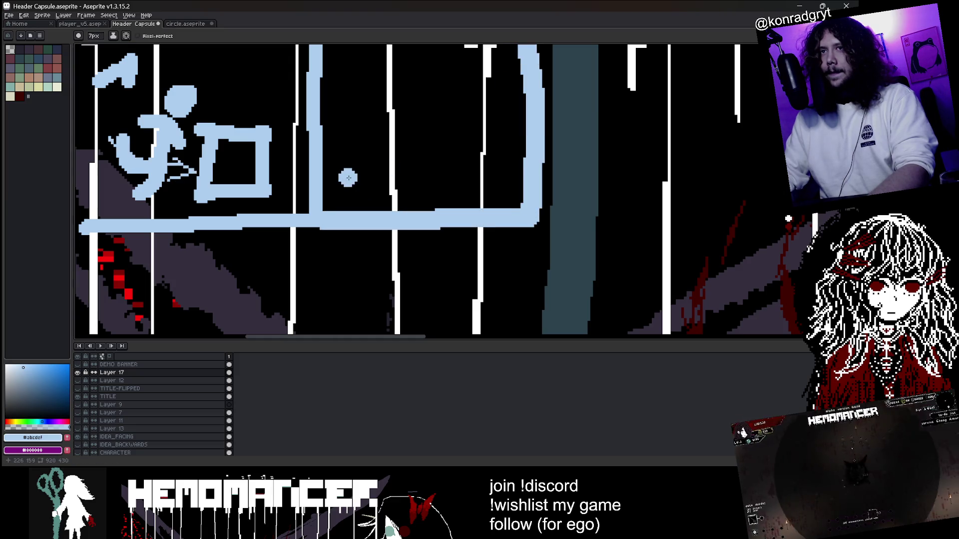
left_click_drag(359, 166, 408, 131)
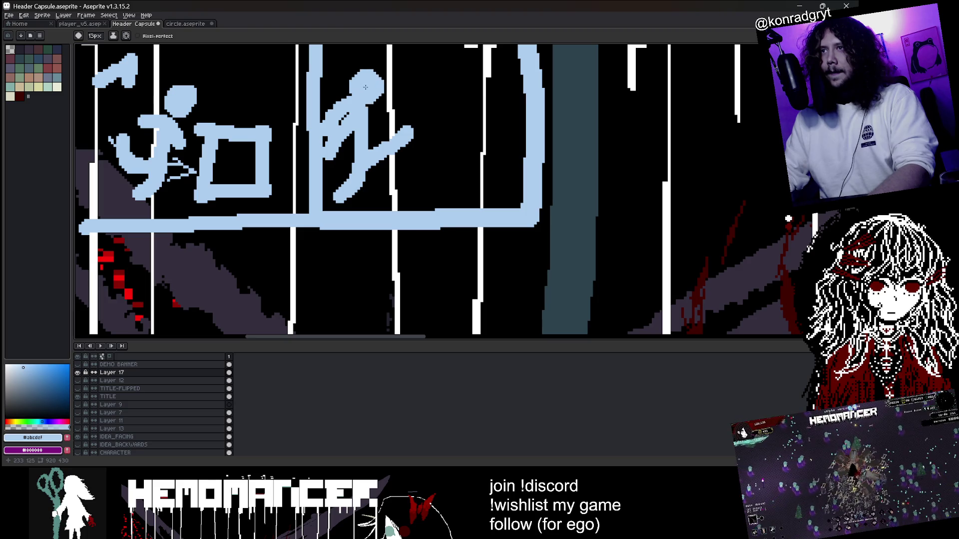
key("minus")
key("minus")
key("minus")
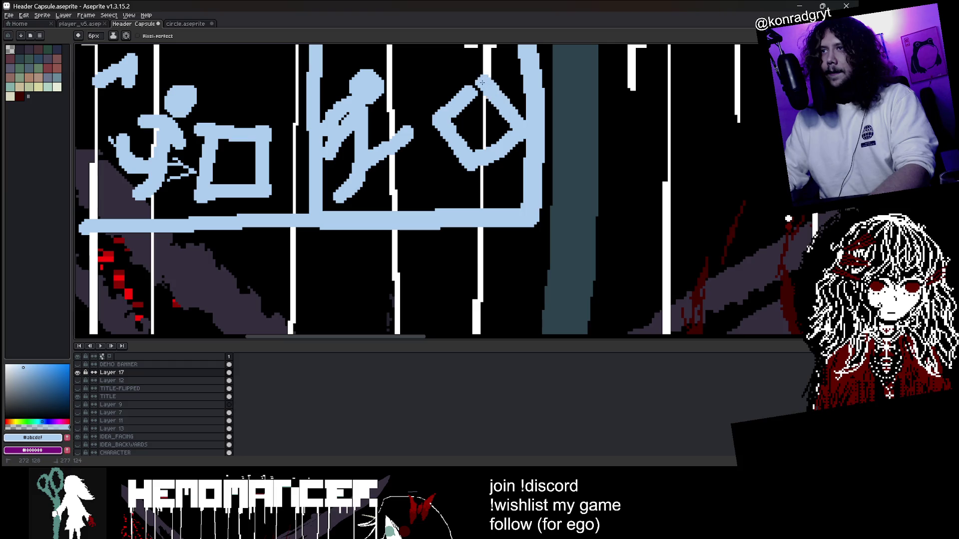
scroll(362, 85, "down", 1)
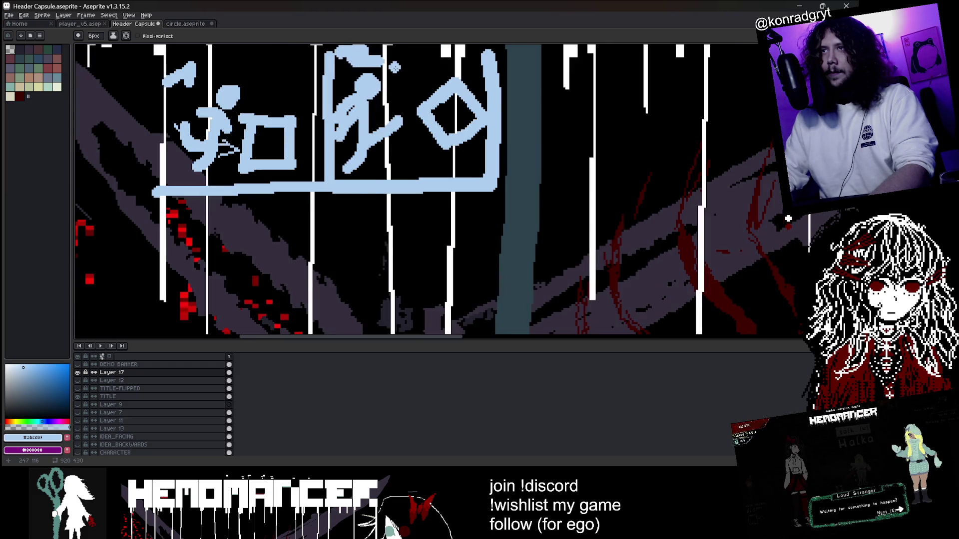
scroll(394, 68, "up", 1)
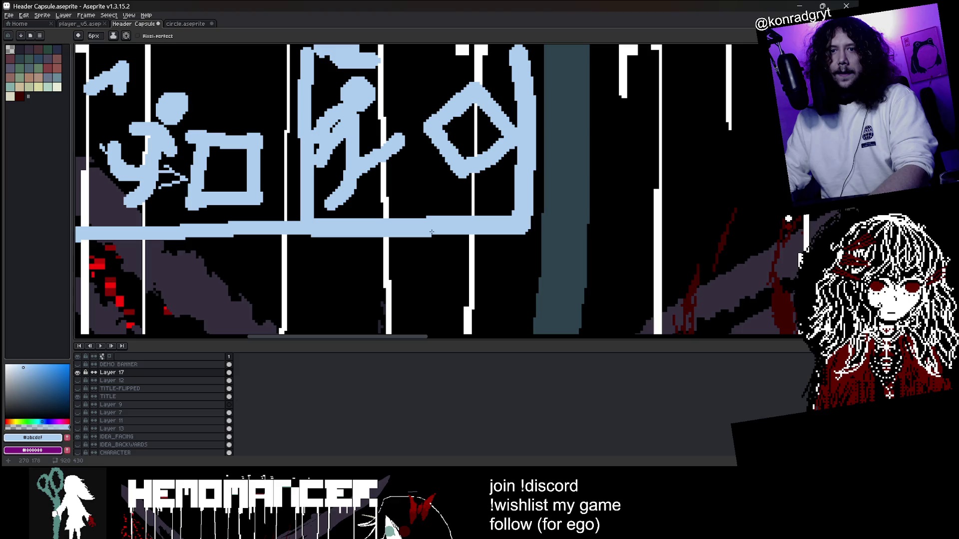
left_click(44, 440)
left_click(349, 388)
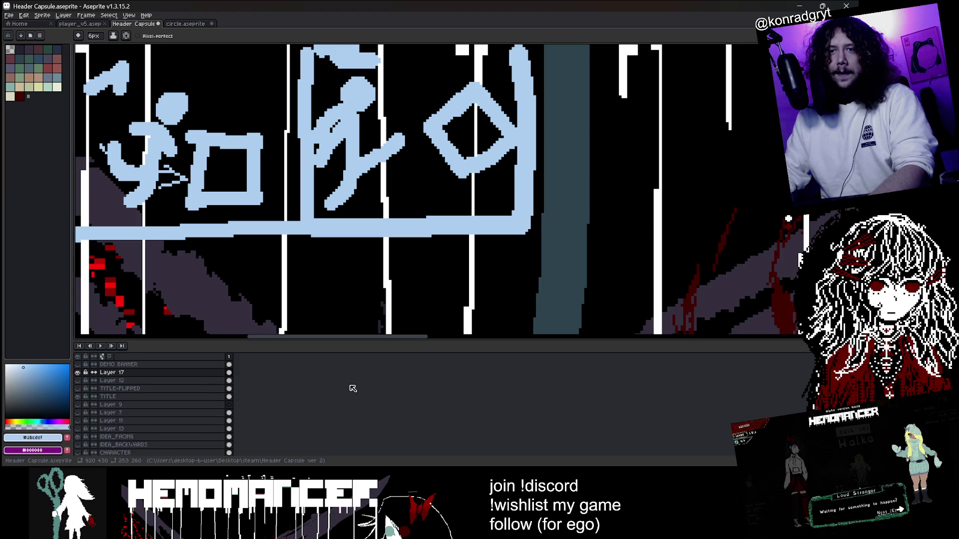
Erase the light-blue sketch from Layer 17 with a 64px eraser brush.
scroll(440, 139, "up", 5)
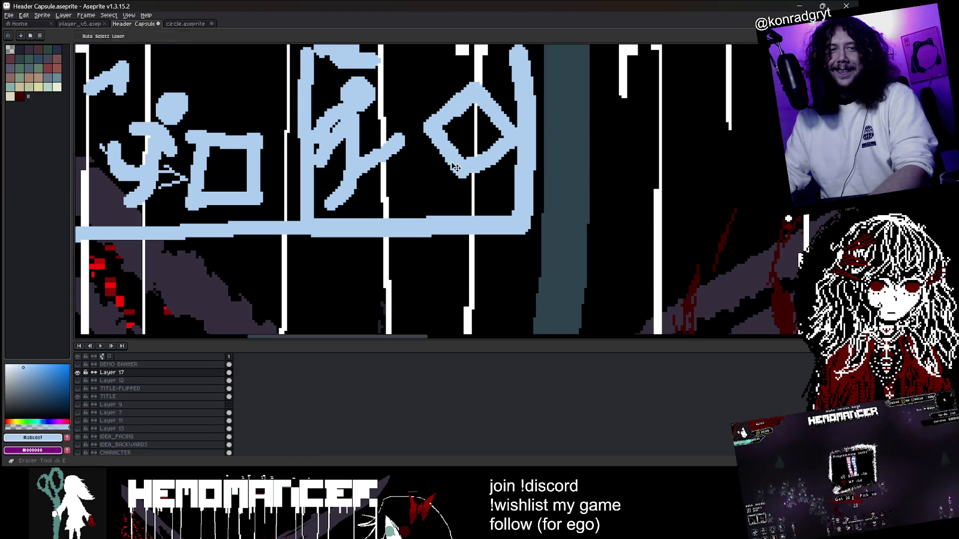
scroll(452, 155, "down", 2)
scroll(455, 164, "up", 3)
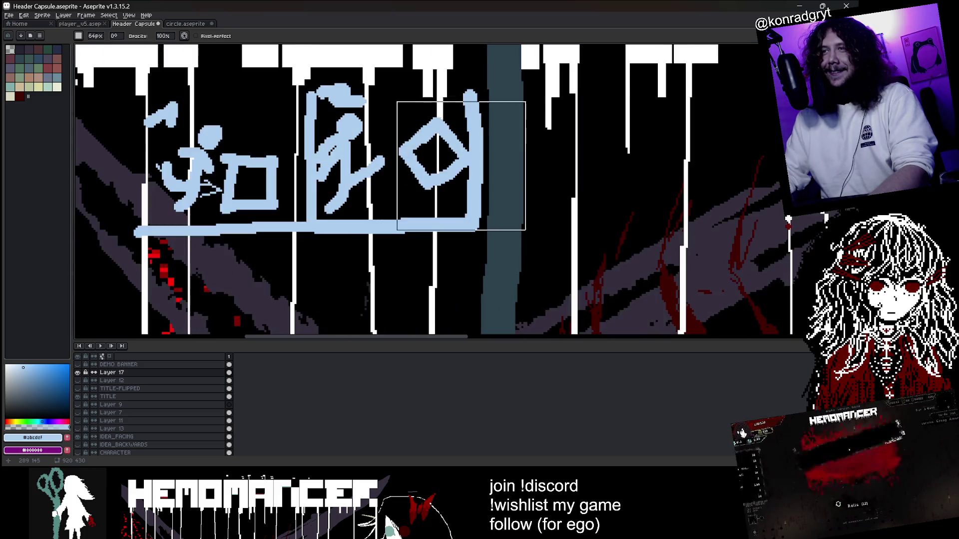
scroll(439, 141, "down", 1)
left_click_drag(449, 143, 268, 162)
scroll(469, 77, "down", 3)
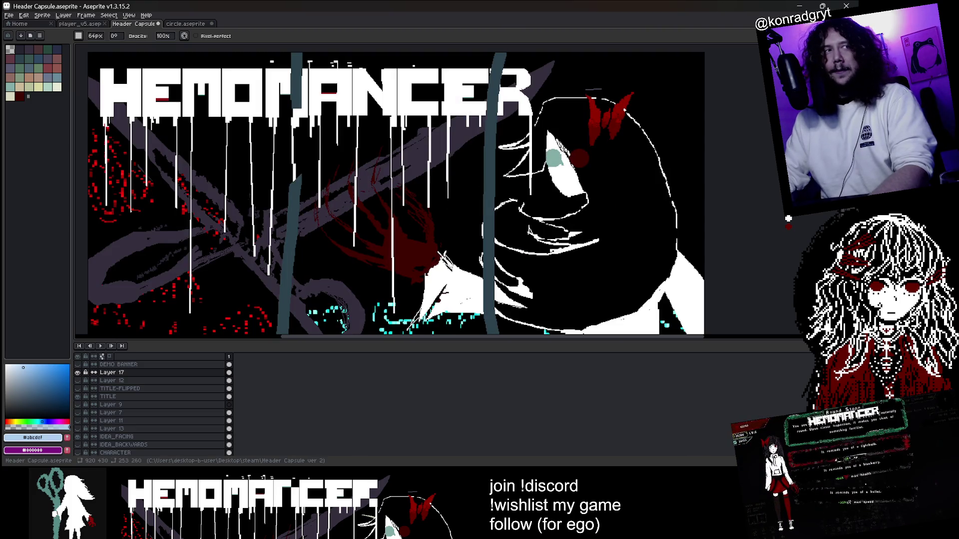
Set the foreground drawing colour to dark red, hex 640000.
left_click(40, 441)
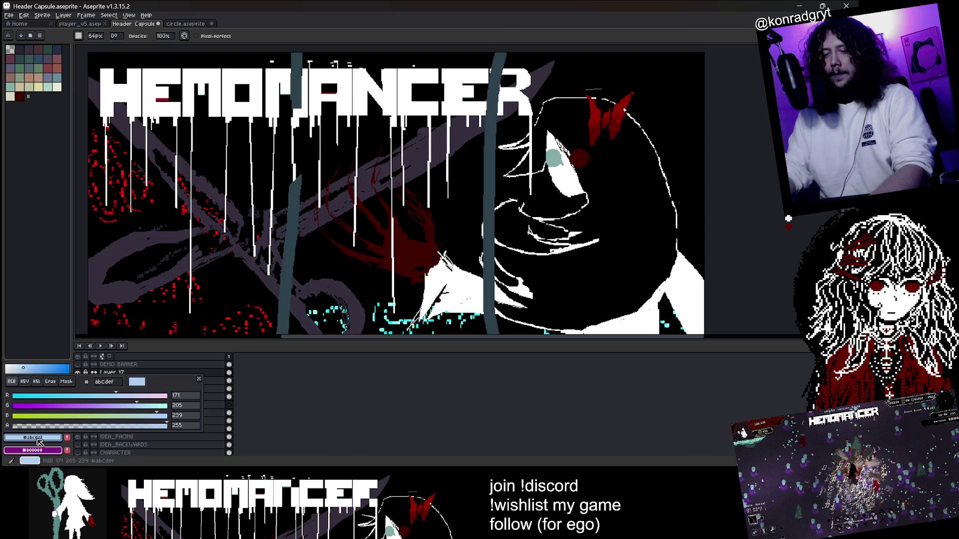
type("640000")
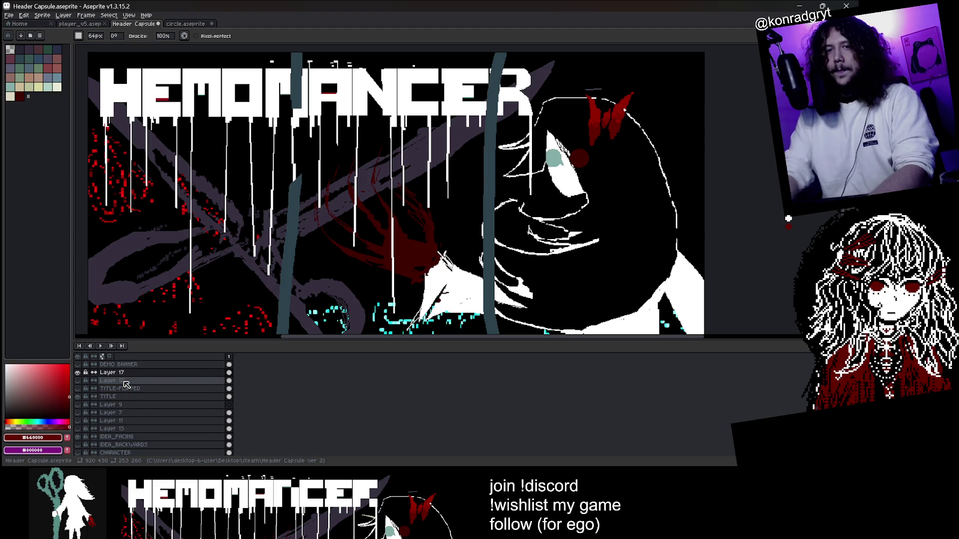
type("b")
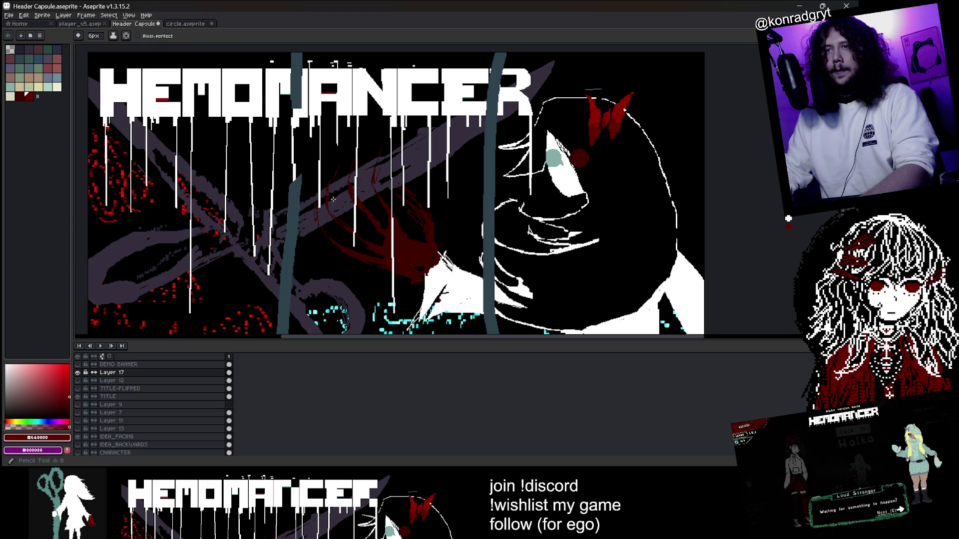
scroll(408, 254, "up", 3)
Pan around the banner artwork and hide Layer 17's teal bars.
scroll(448, 220, "down", 5)
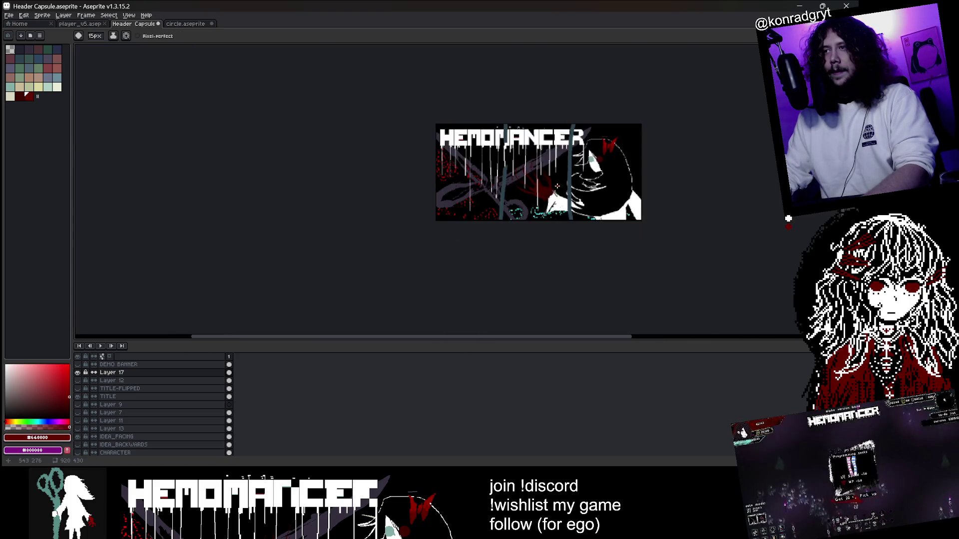
scroll(603, 154, "up", 4)
scroll(262, 172, "up", 1)
scroll(262, 171, "down", 2)
scroll(389, 267, "up", 3)
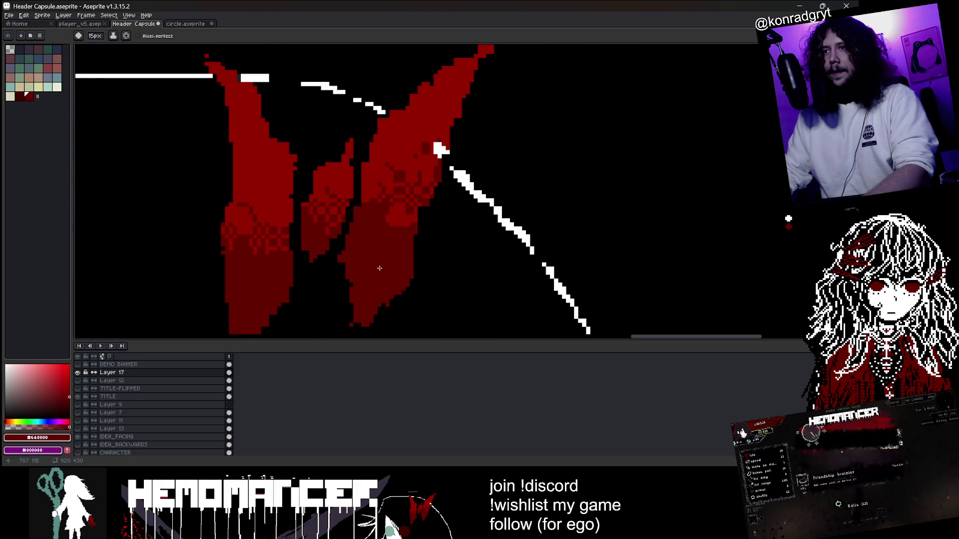
scroll(424, 264, "up", 2)
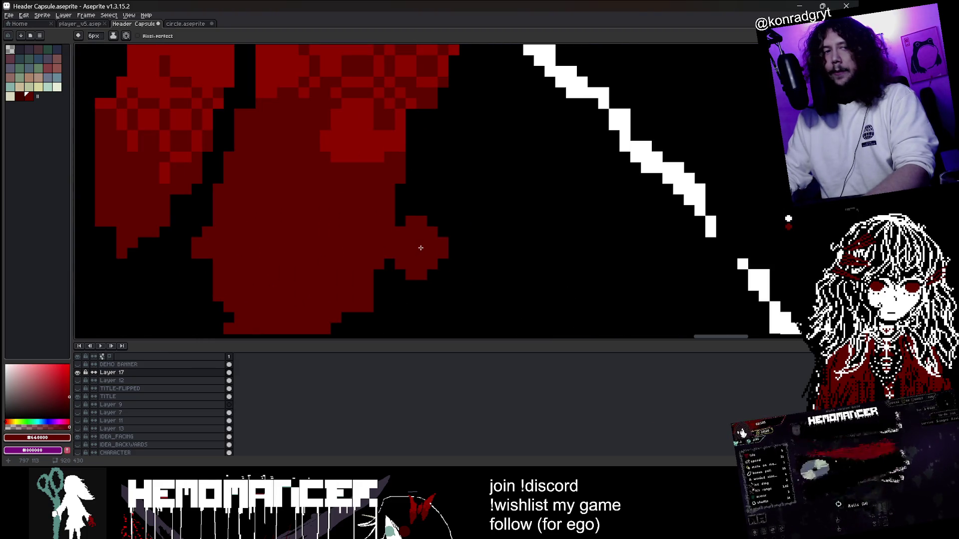
scroll(418, 256, "down", 4)
scroll(417, 247, "down", 4)
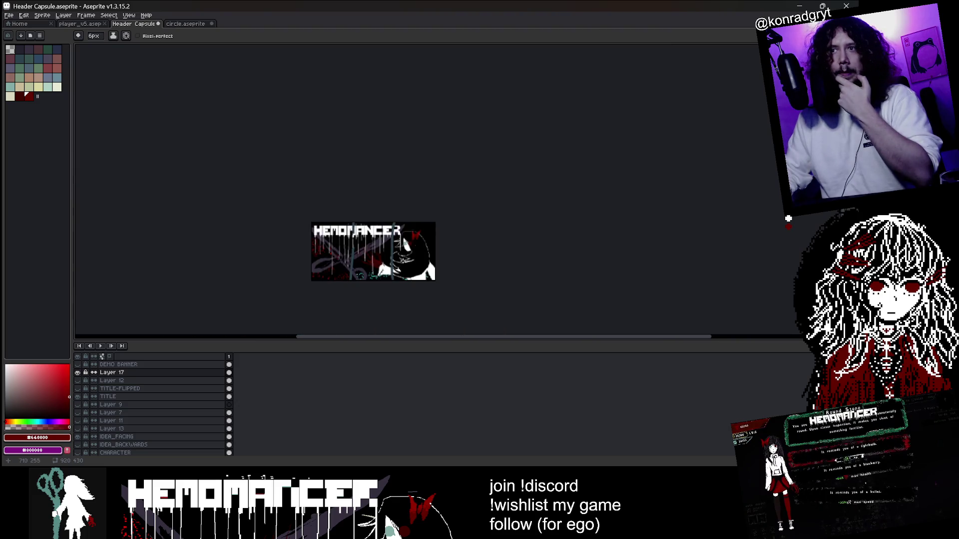
scroll(406, 215, "up", 5)
key("i")
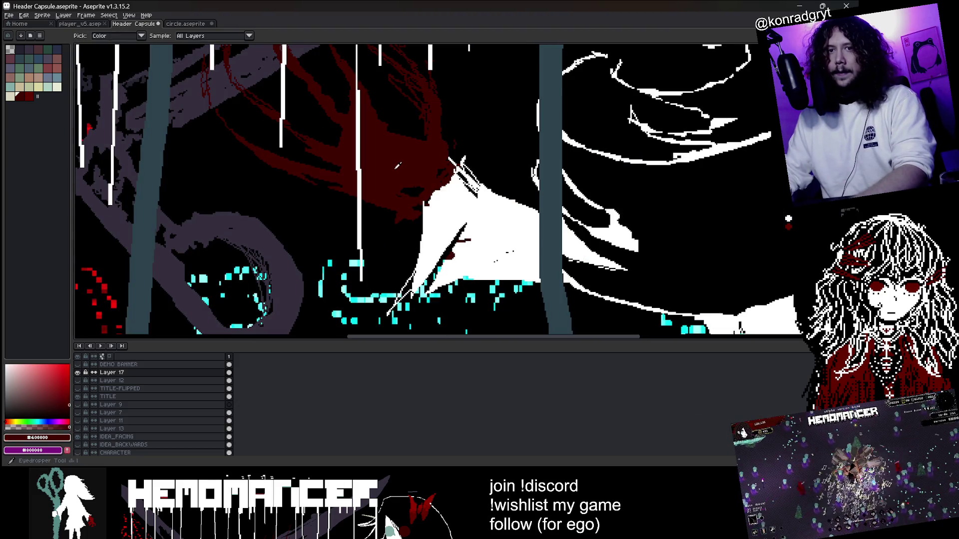
scroll(410, 173, "down", 4)
scroll(710, 174, "up", 3)
left_click_drag(715, 151, 705, 244)
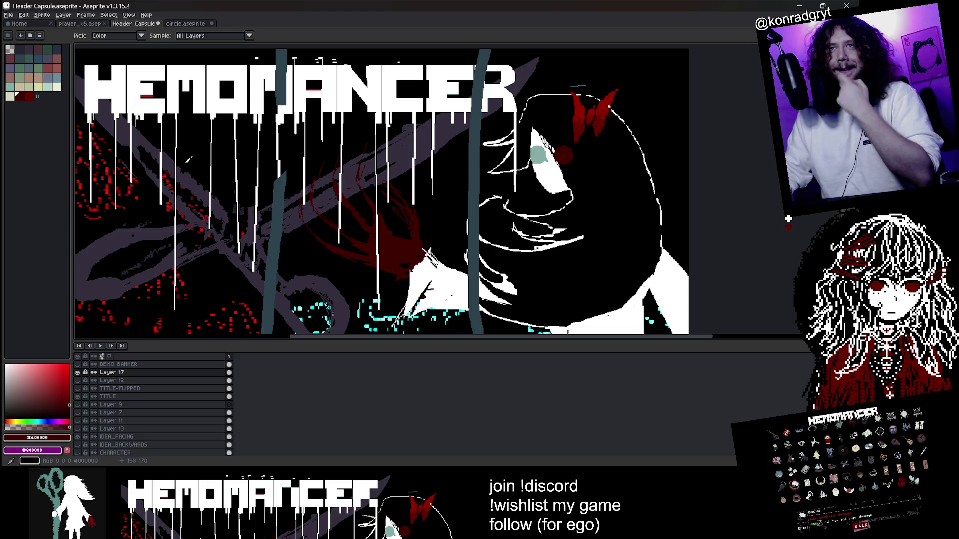
scroll(361, 178, "down", 4)
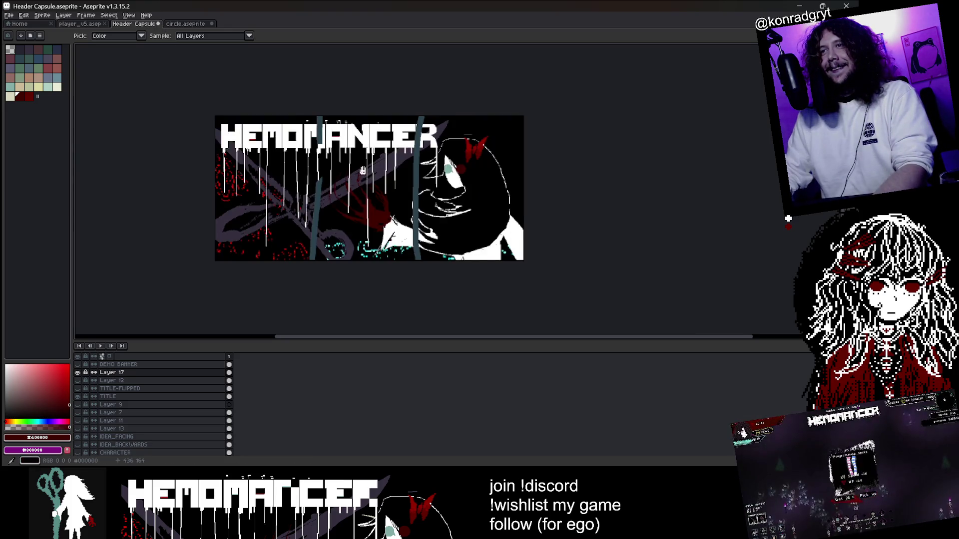
left_click(77, 373)
scroll(289, 194, "up", 2)
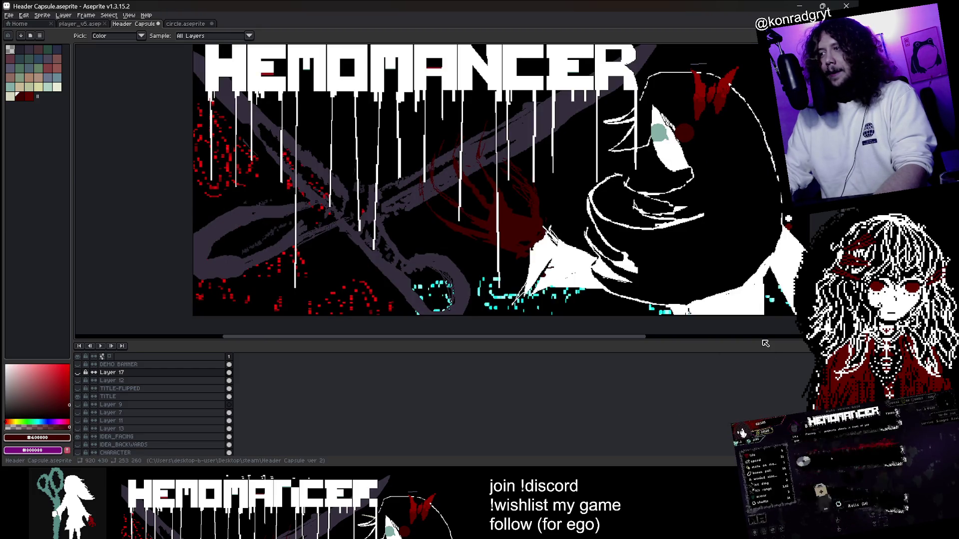
Minimize Aseprite and continue the saved game in the running Hemomancer window.
left_click_drag(766, 343, 766, 348)
left_click_drag(736, 288, 636, 304)
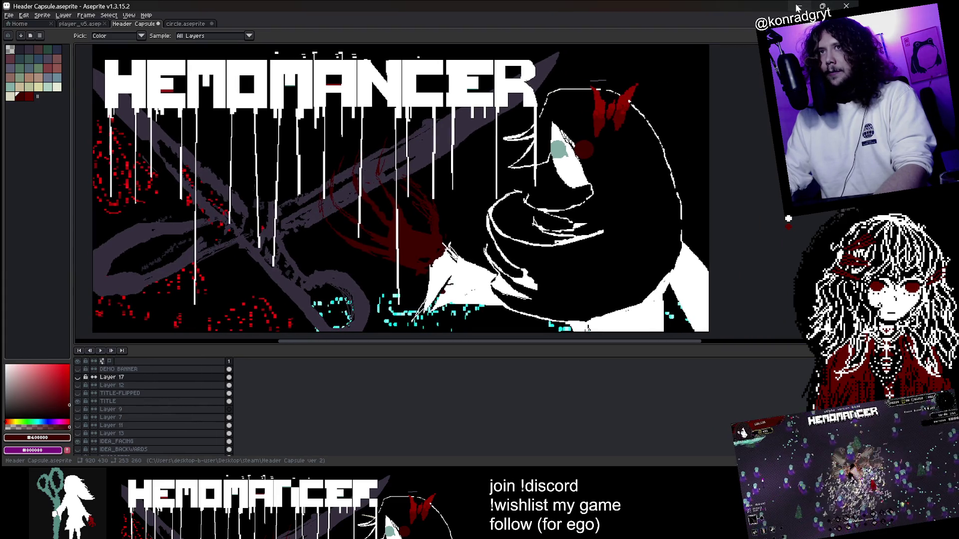
left_click(797, 7)
left_click(298, 230)
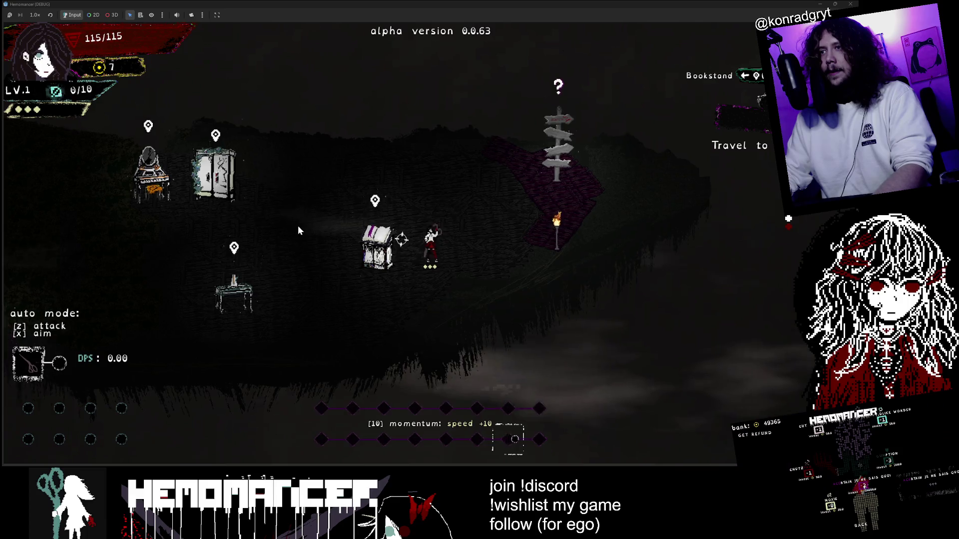
Walk the character around the lobby past the Metronome, Bookstand and Vanity to the signpost.
key("a")
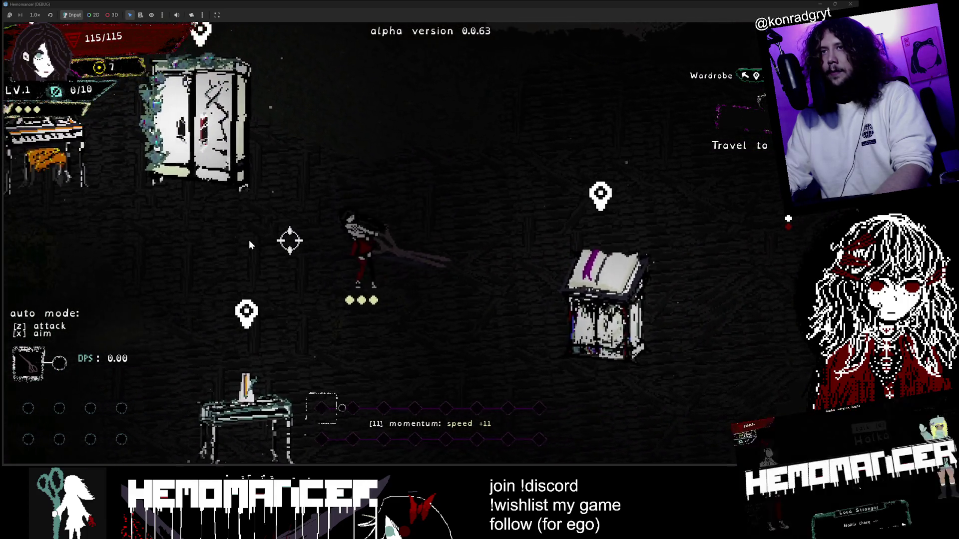
key("d")
key("d")
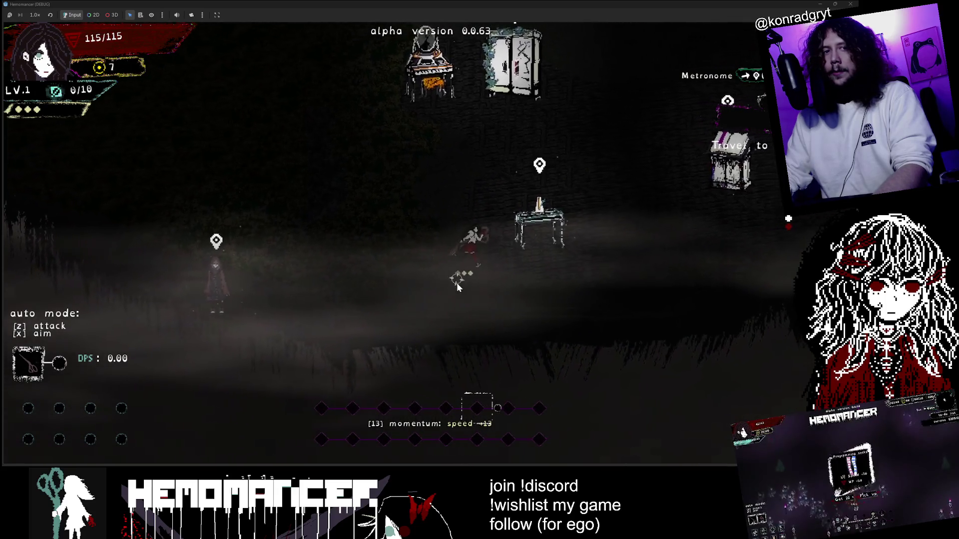
key("d")
key("w")
key("d")
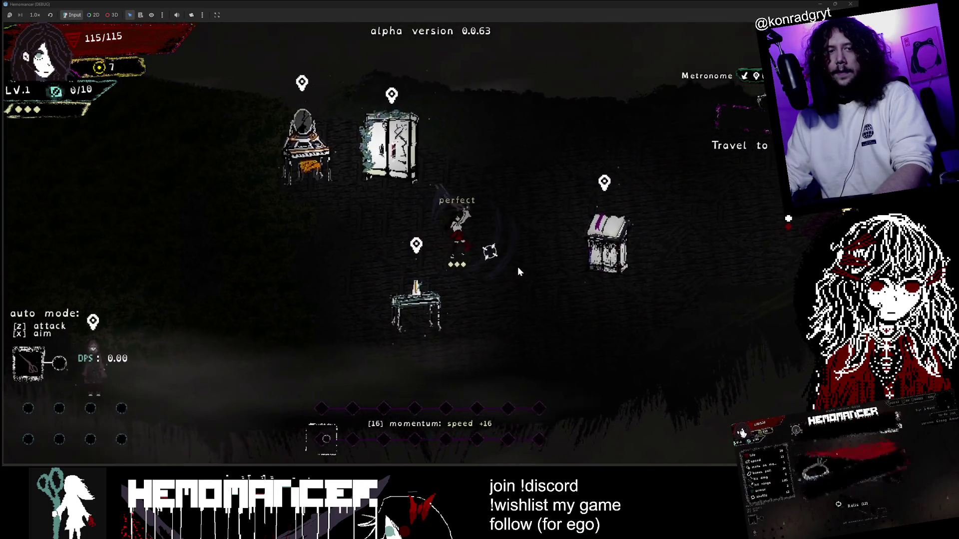
key("d")
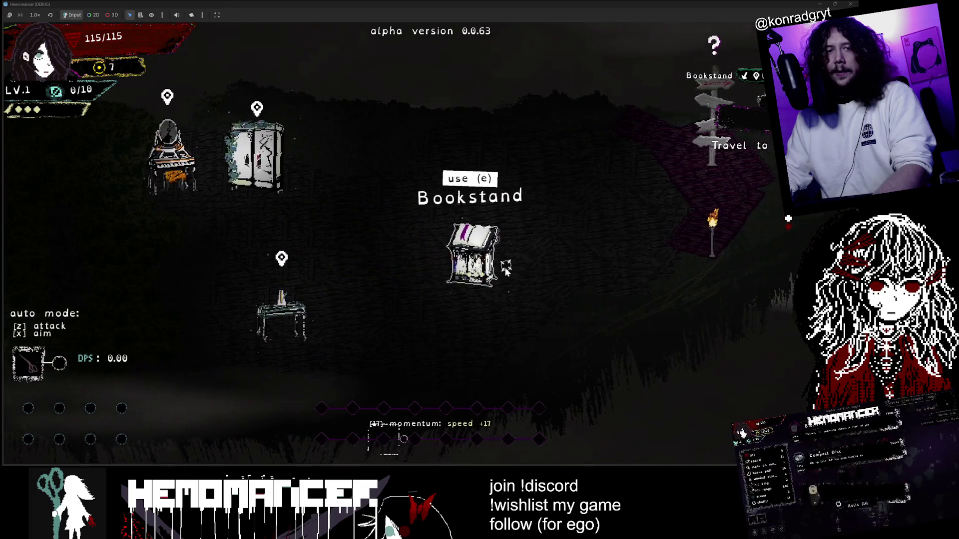
key("a")
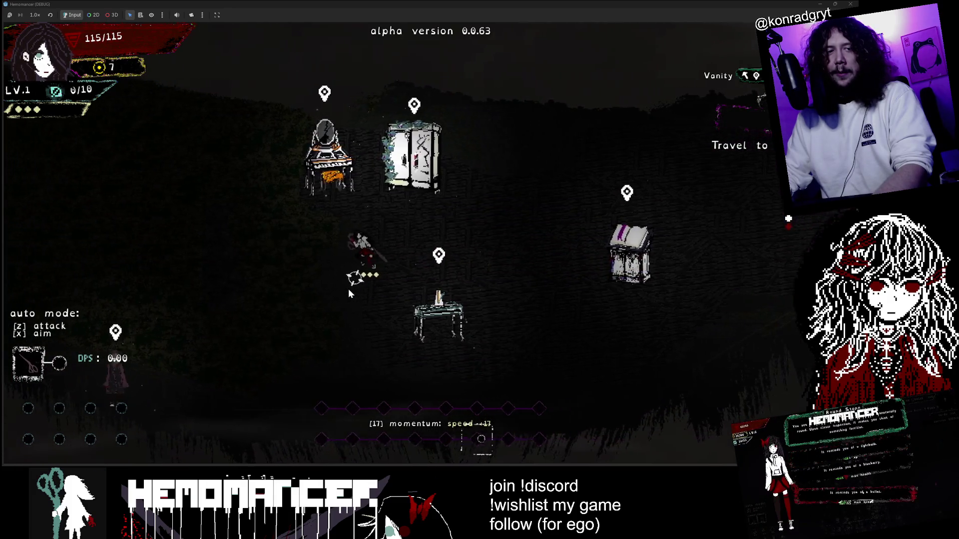
key("a")
key("w")
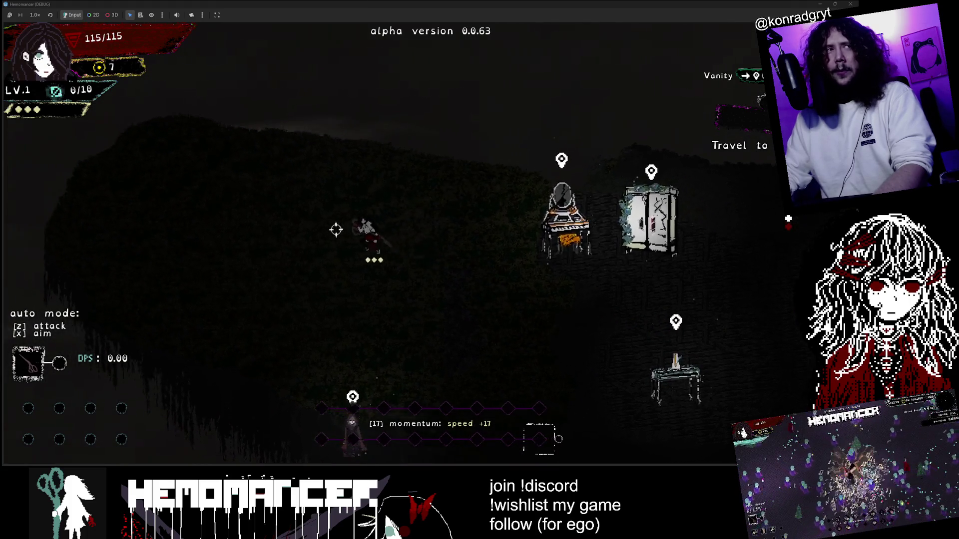
key("d")
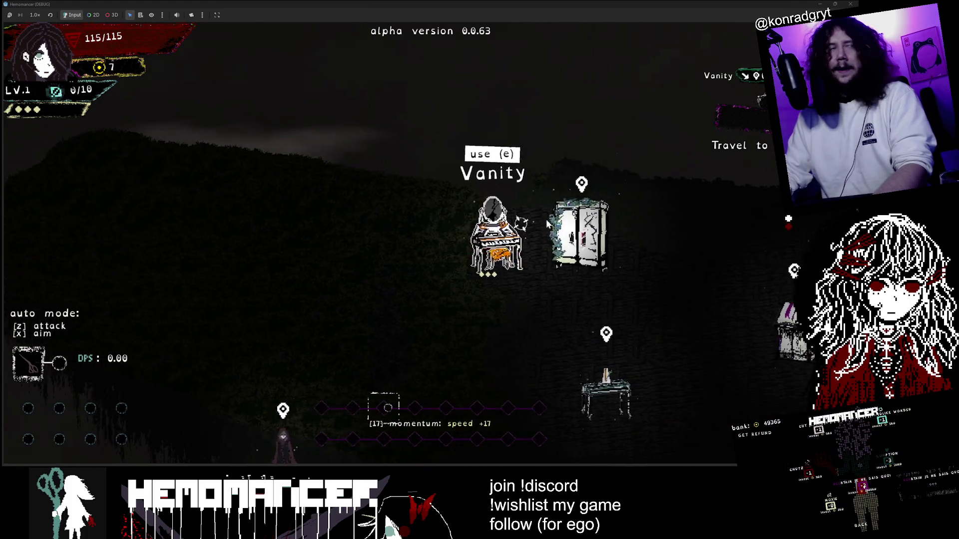
key("d")
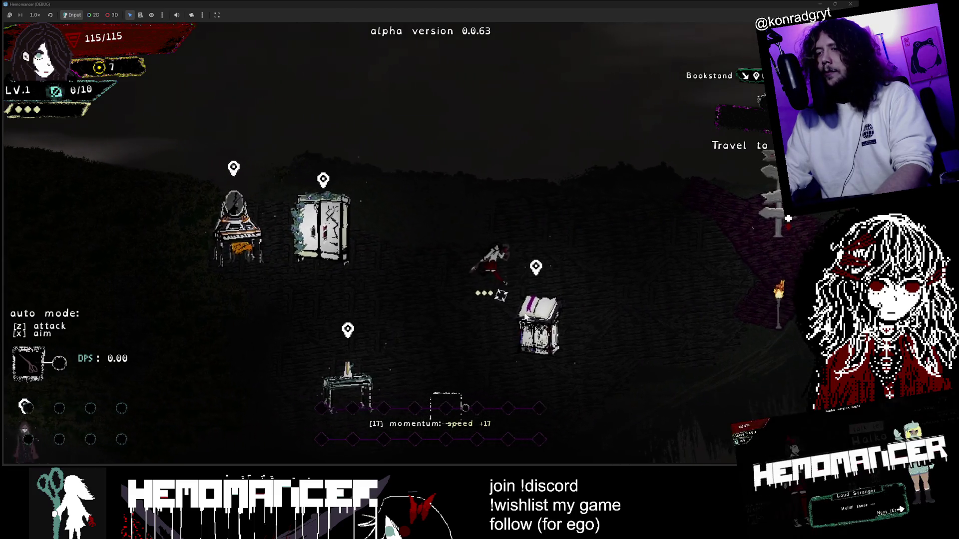
key("d")
Travel to the forest level, fight through the enemies, then stop the game with F8.
key("e")
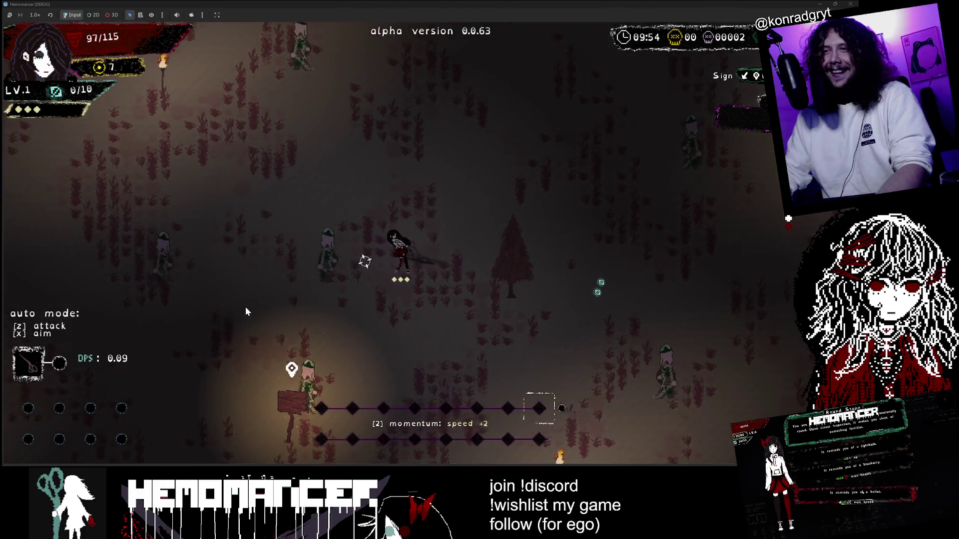
key("a")
key("w")
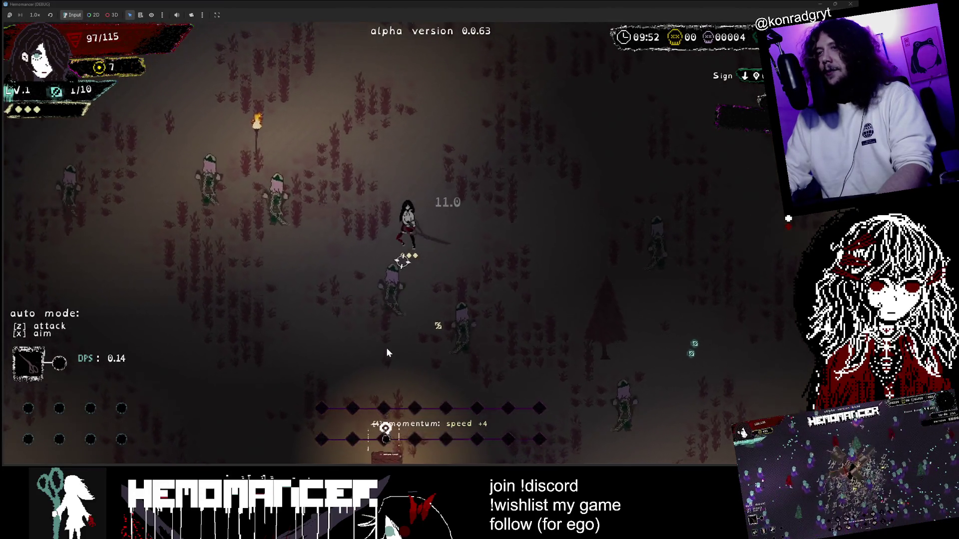
key("w")
key("a")
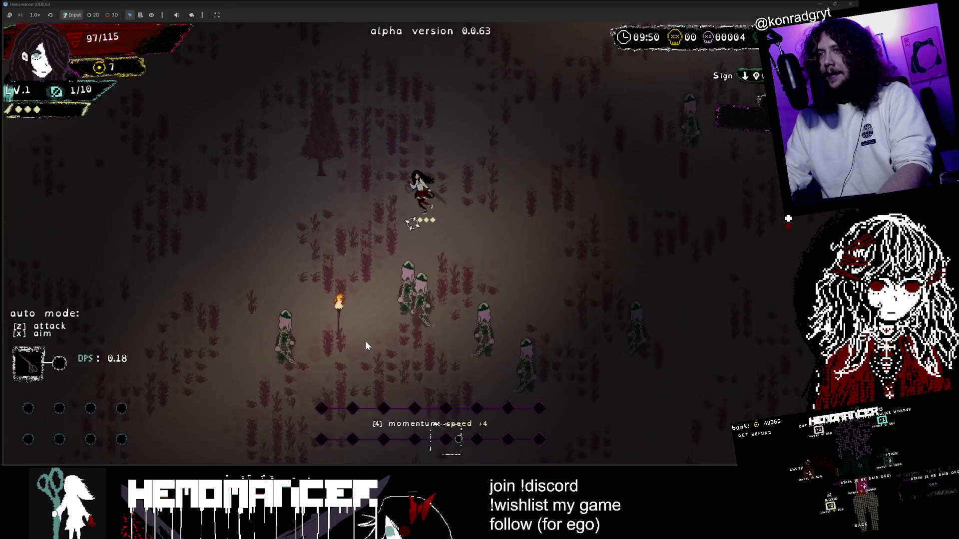
key("w")
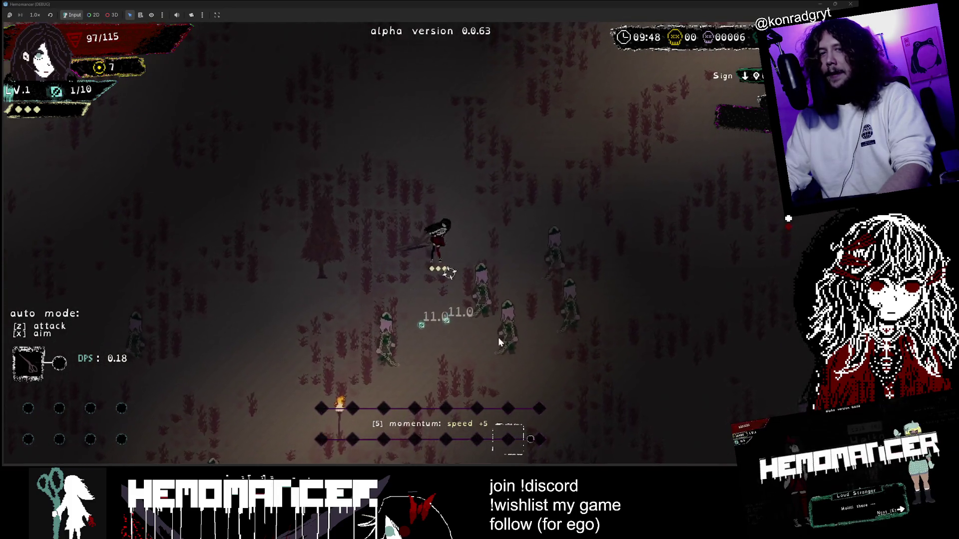
key("d")
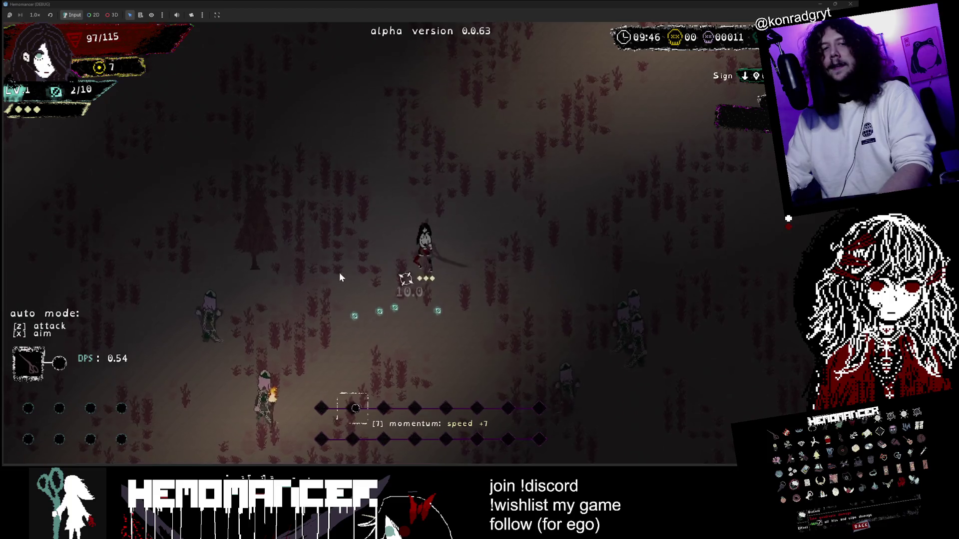
key("a")
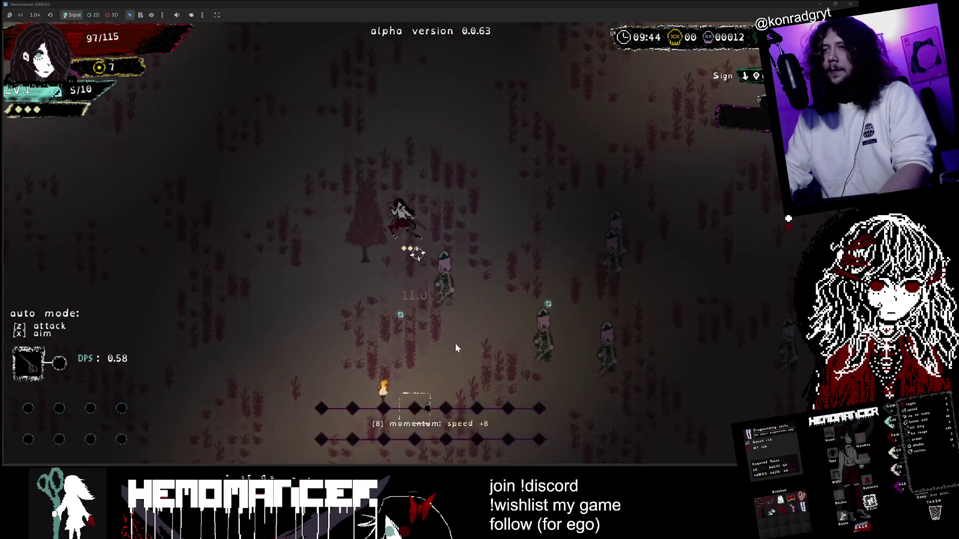
key("d")
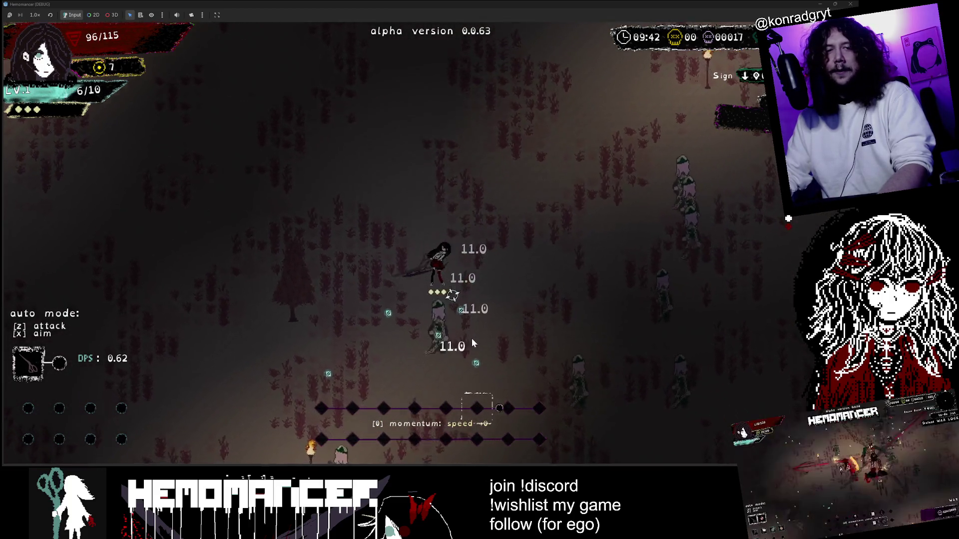
key("F8")
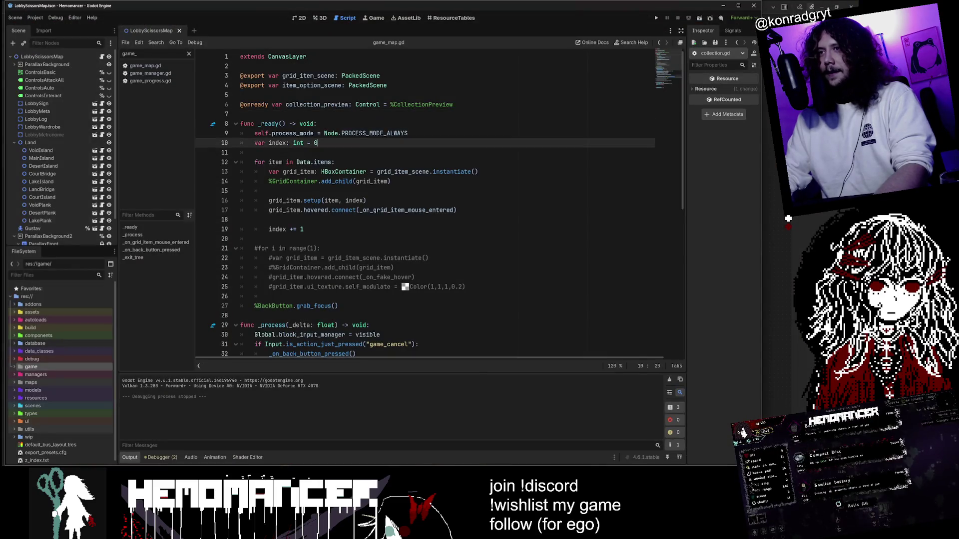
Open lobby_map.gd and review its hover connection and tutorial quest check.
scroll(424, 200, "down", 2)
left_click(408, 152)
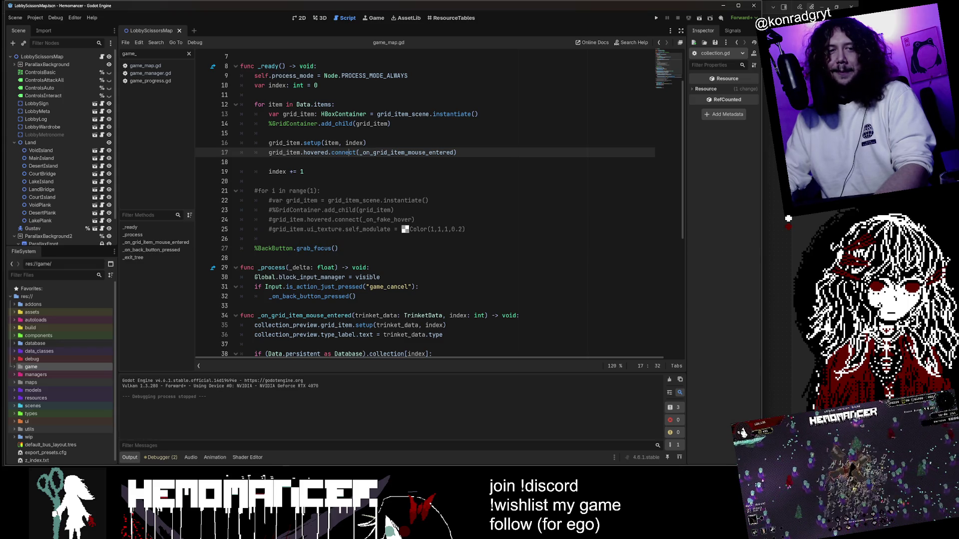
left_click(101, 59)
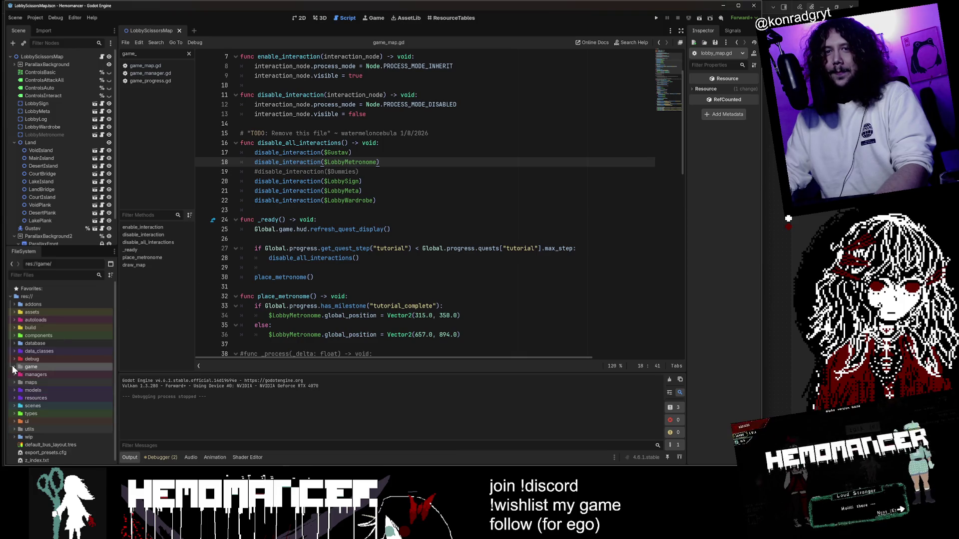
left_click(334, 248)
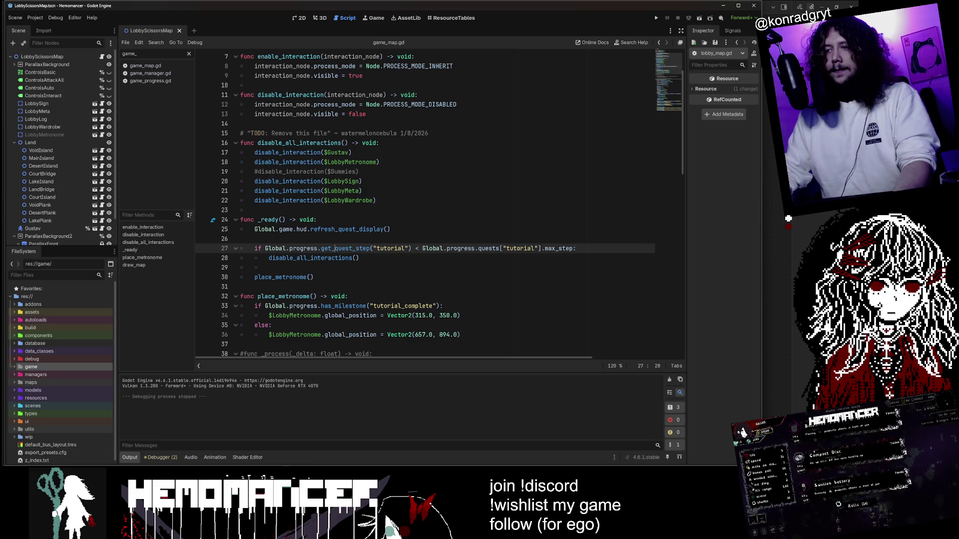
Consult the Obsidian mind map, return to Godot and relaunch the game with F6.
key("alt+Tab")
scroll(465, 219, "down", 5)
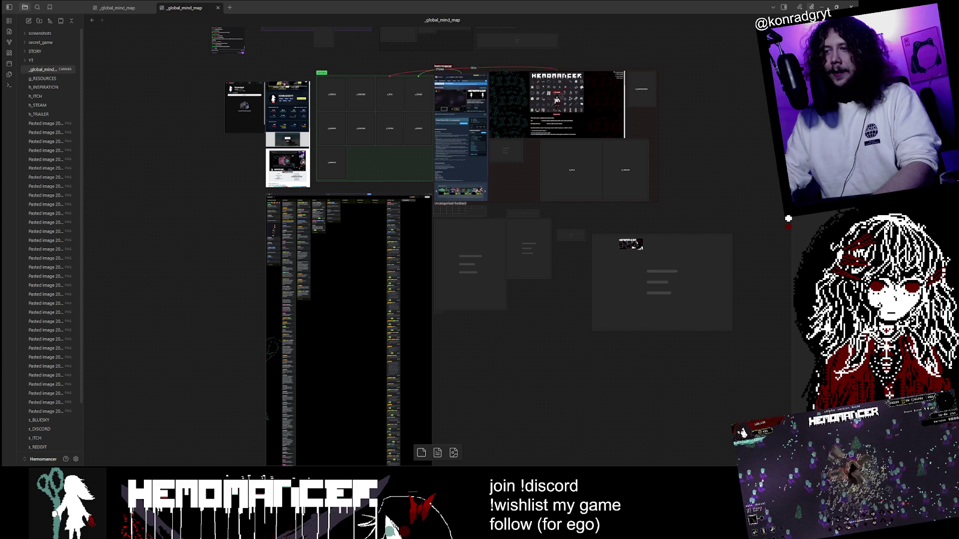
key("alt+Tab")
key("alt+Tab")
key("alt+Tab")
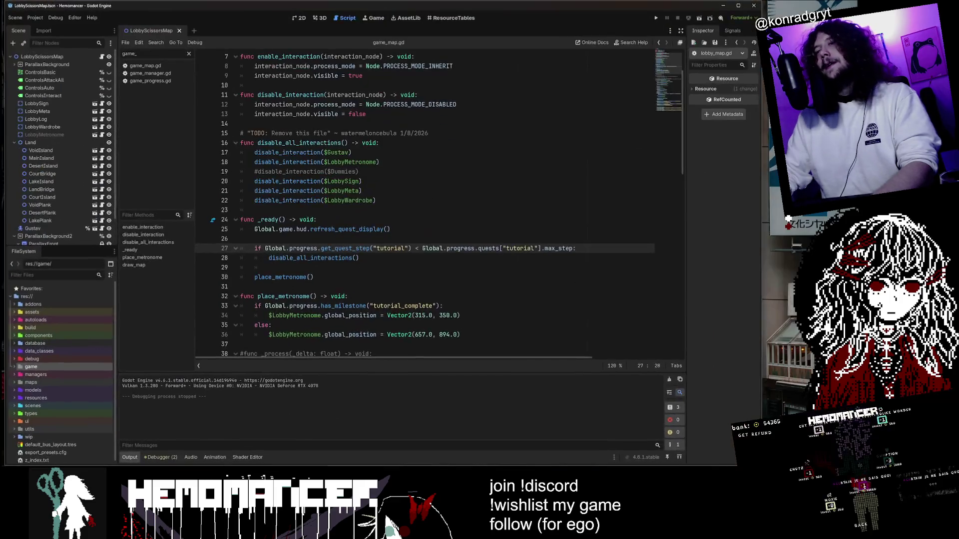
left_click(379, 143)
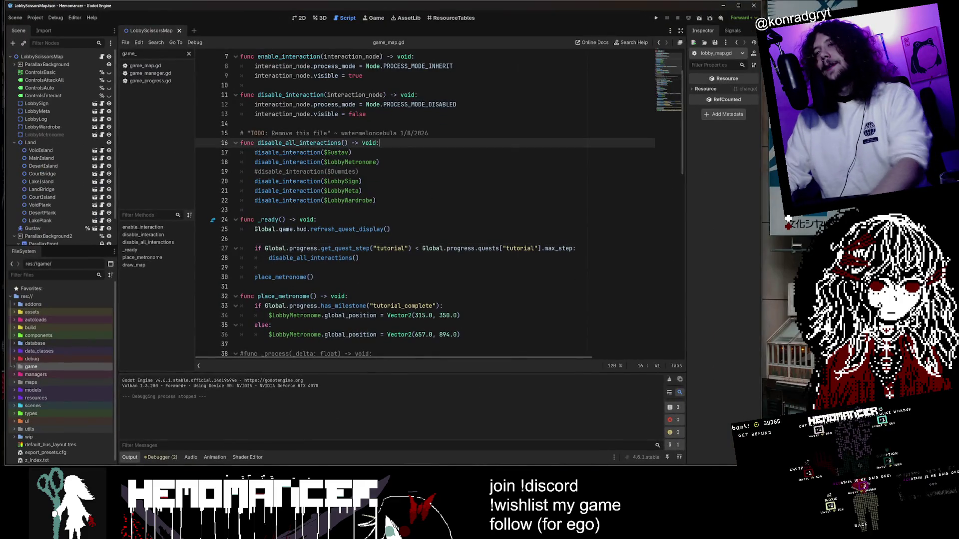
key("F6")
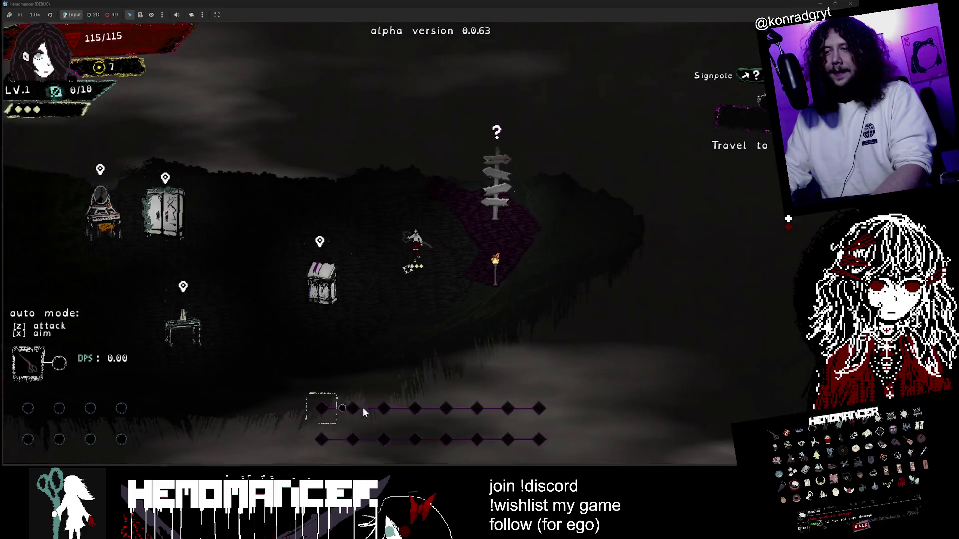
Walk the character around the lobby, stop the game, and look over the lobby script lines.
key("Left")
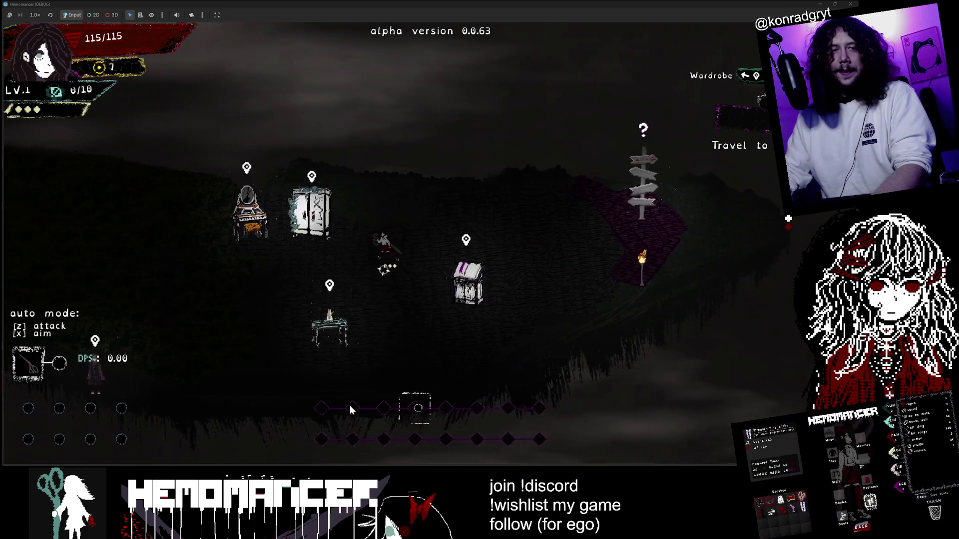
key("Right")
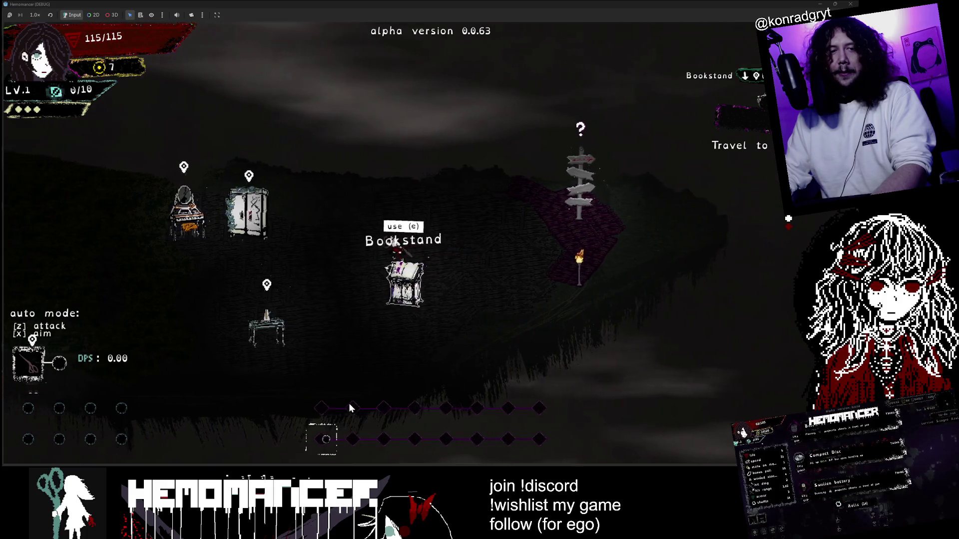
key("Left")
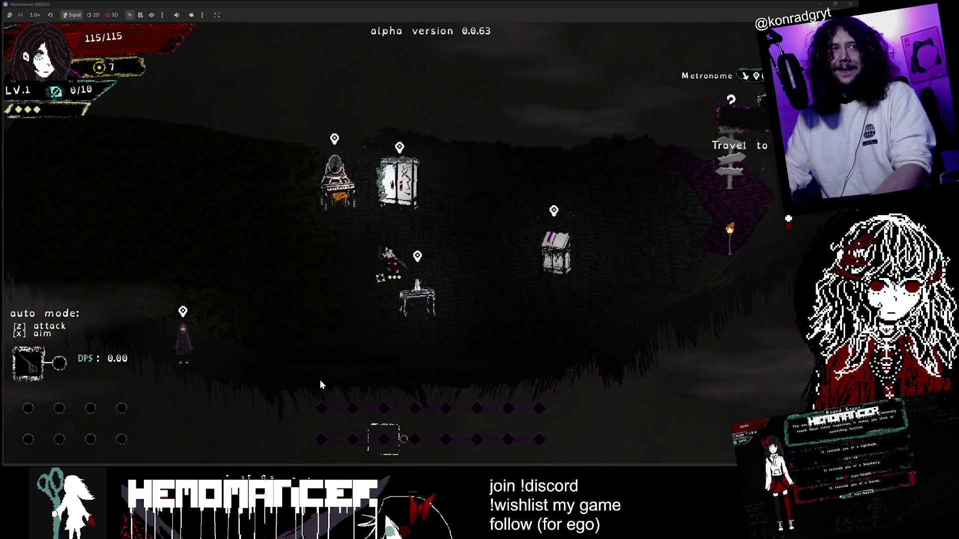
key("F8")
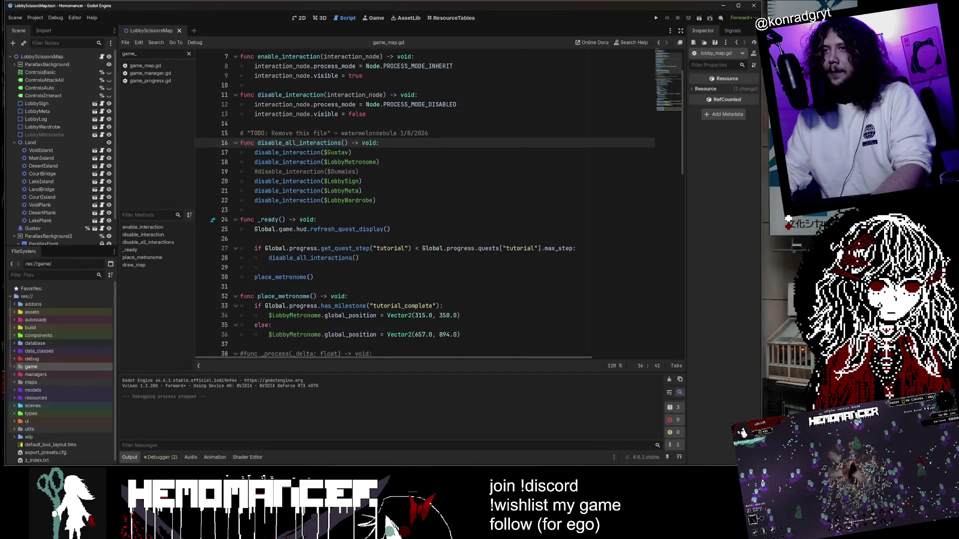
left_click(364, 191)
left_click(379, 161)
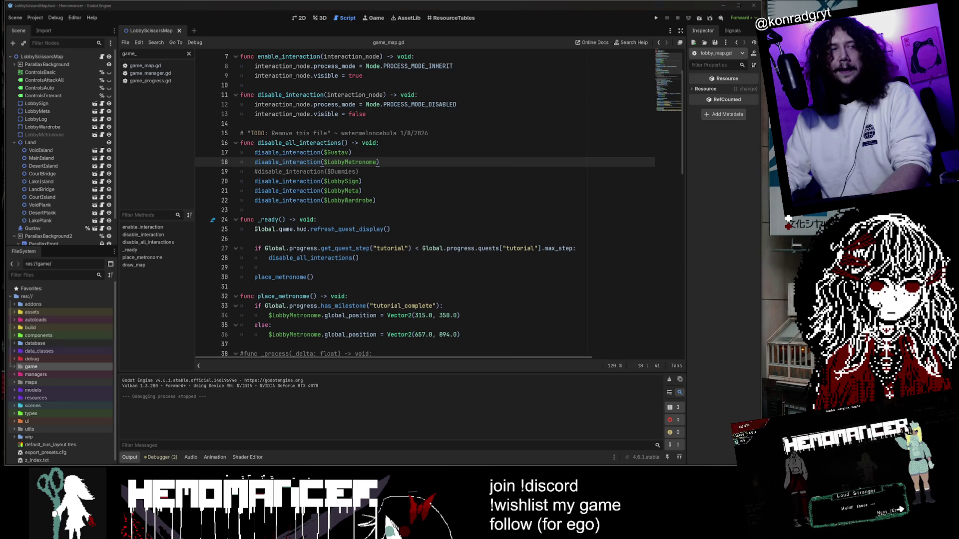
left_click(309, 210)
scroll(309, 215, "down", 1)
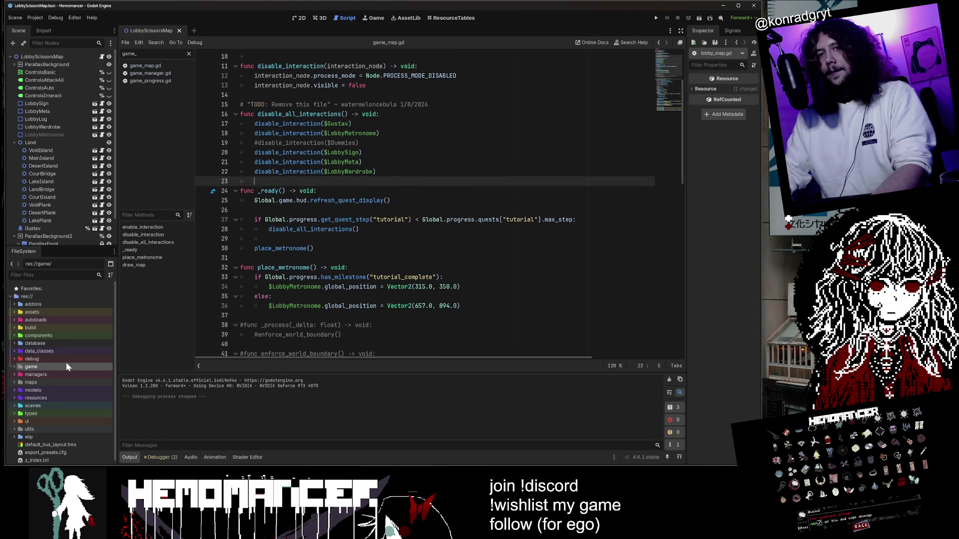
Open game.gd from the game folder in the FileSystem dock.
double_click(52, 366)
double_click(51, 374)
double_click(49, 359)
scroll(424, 205, "down", 8)
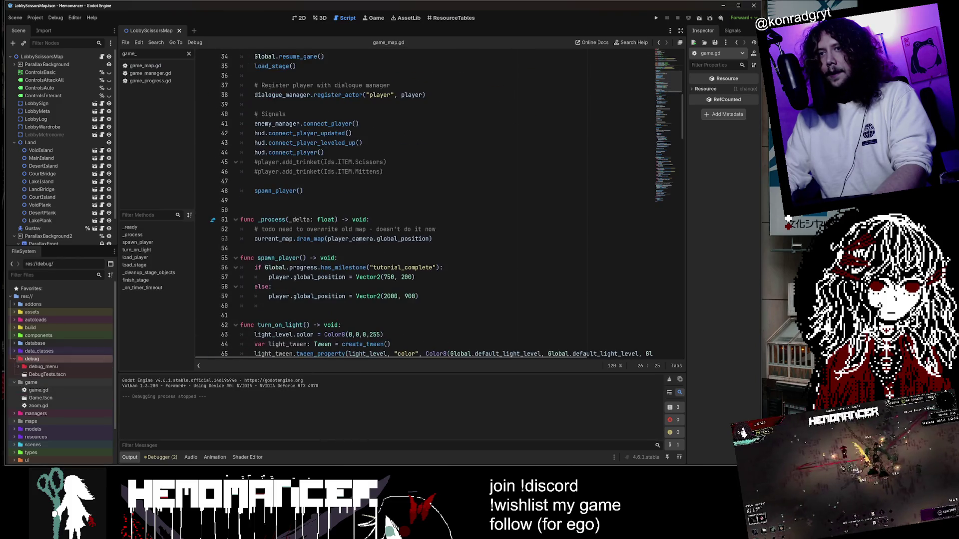
double_click(37, 381)
double_click(36, 358)
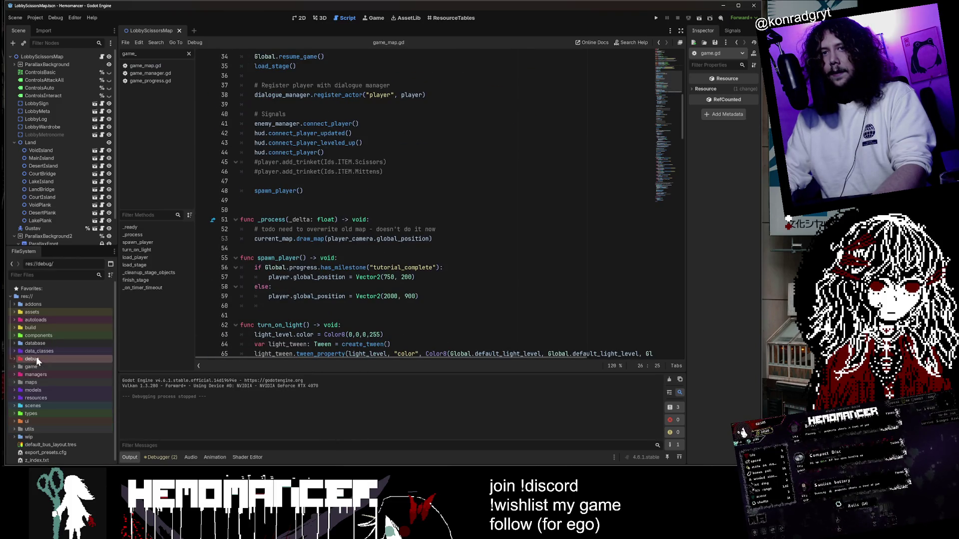
Delete the stray blank line above func _process and save with Ctrl+S.
left_click(329, 152)
left_click(358, 123)
left_click(303, 190)
key("Down")
key("Delete")
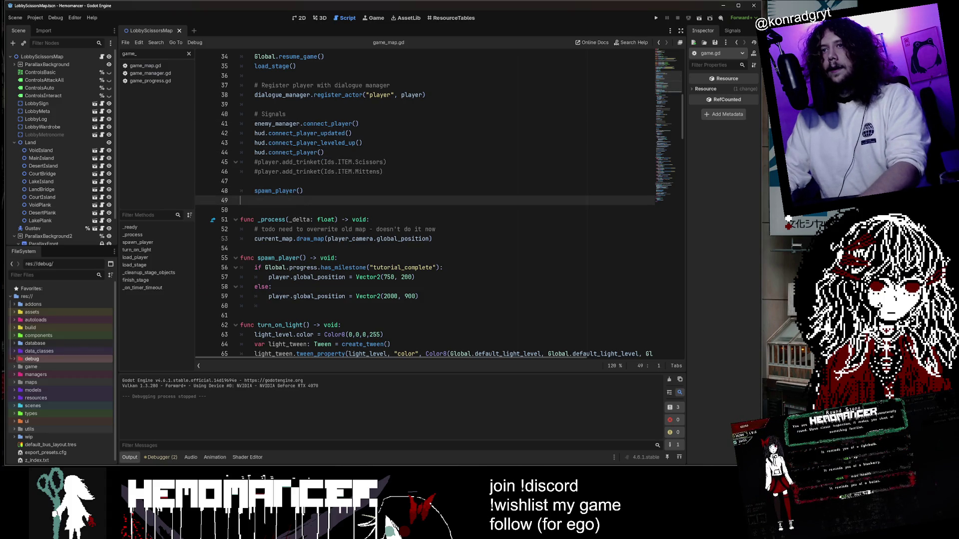
key("ctrl+s")
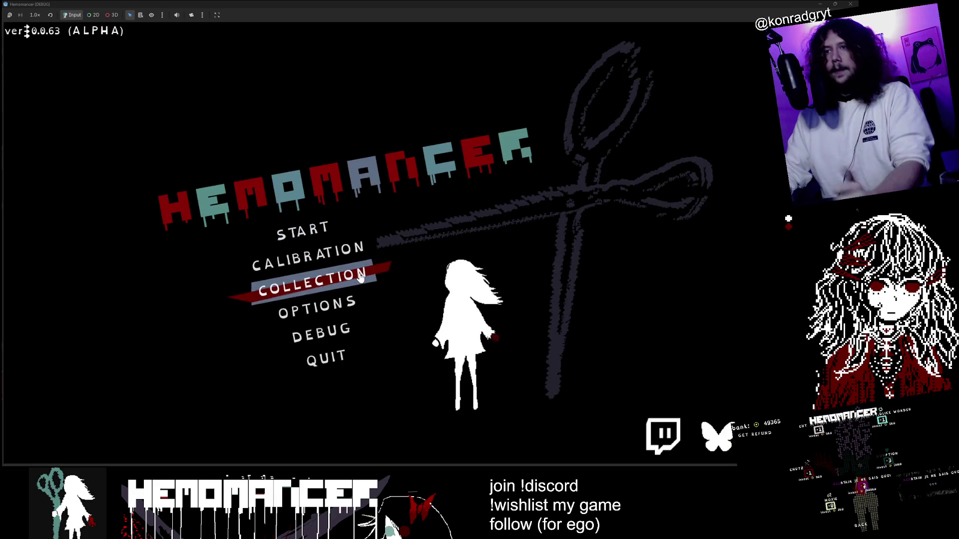
Browse the game's Collection, Options and Debug screens from the main menu.
left_click(352, 278)
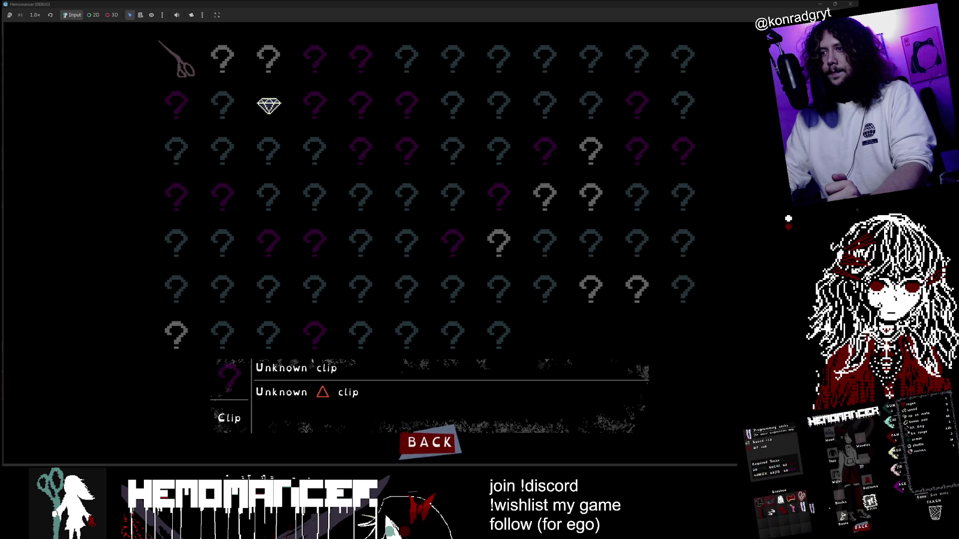
left_click(429, 437)
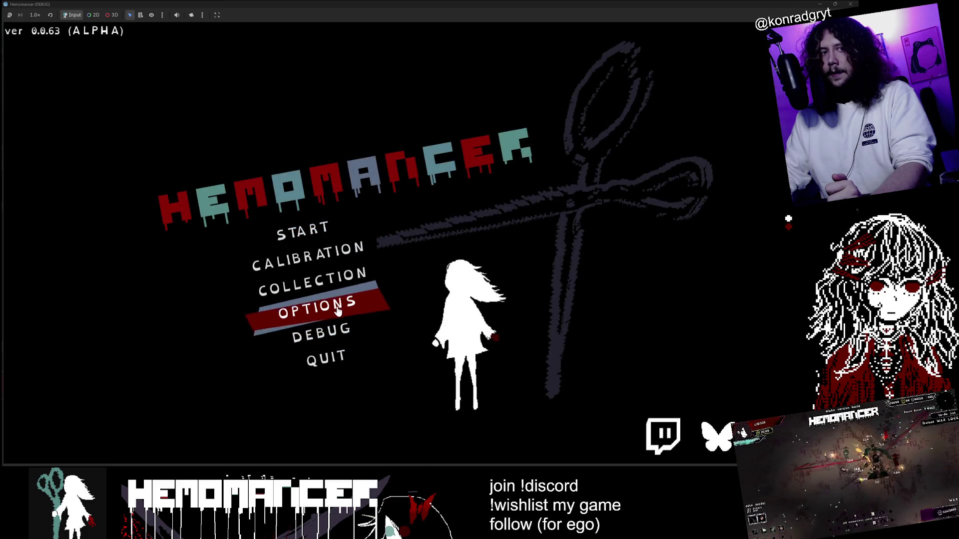
left_click(337, 310)
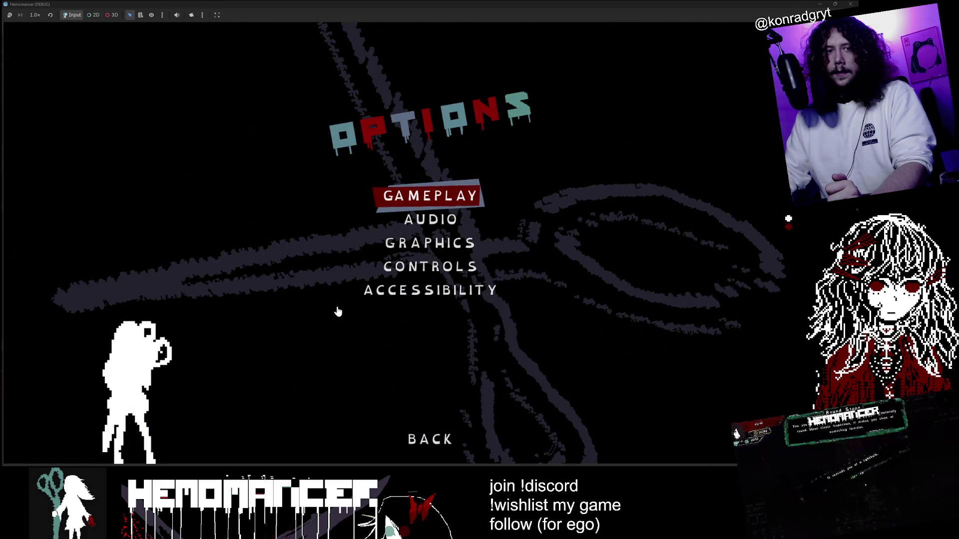
left_click(436, 425)
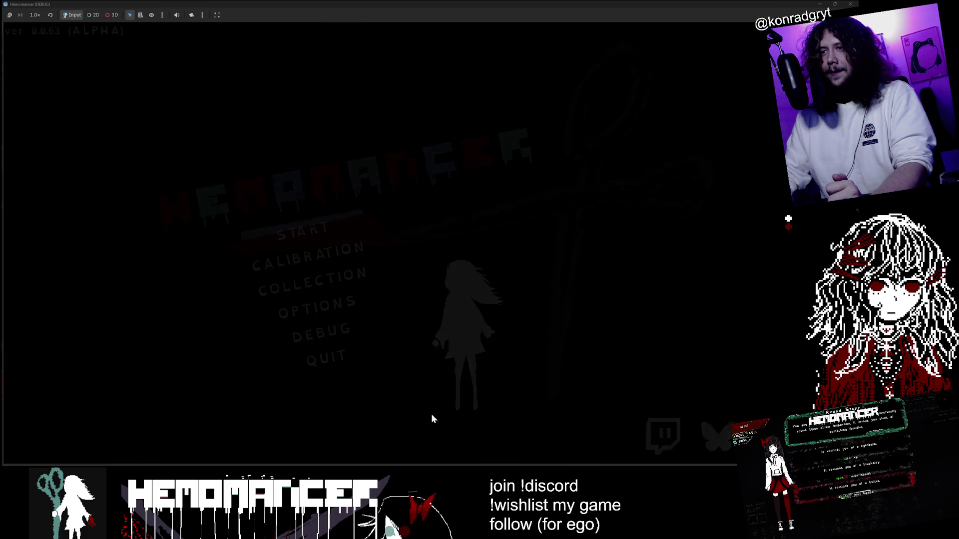
left_click(330, 327)
left_click(439, 442)
left_click(327, 280)
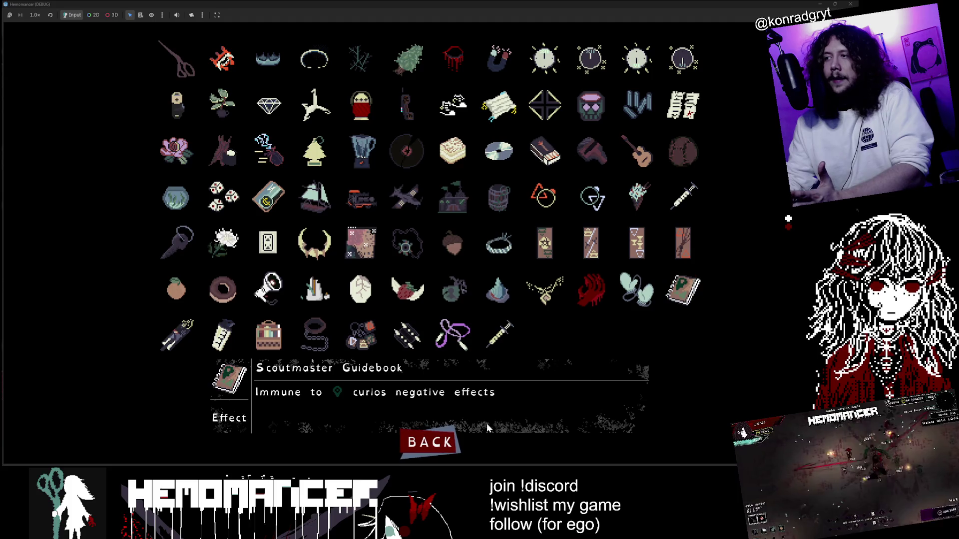
left_click(430, 442)
Start the game, check the signpost Travel destinations, then quit and stop the playtest.
left_click(346, 231)
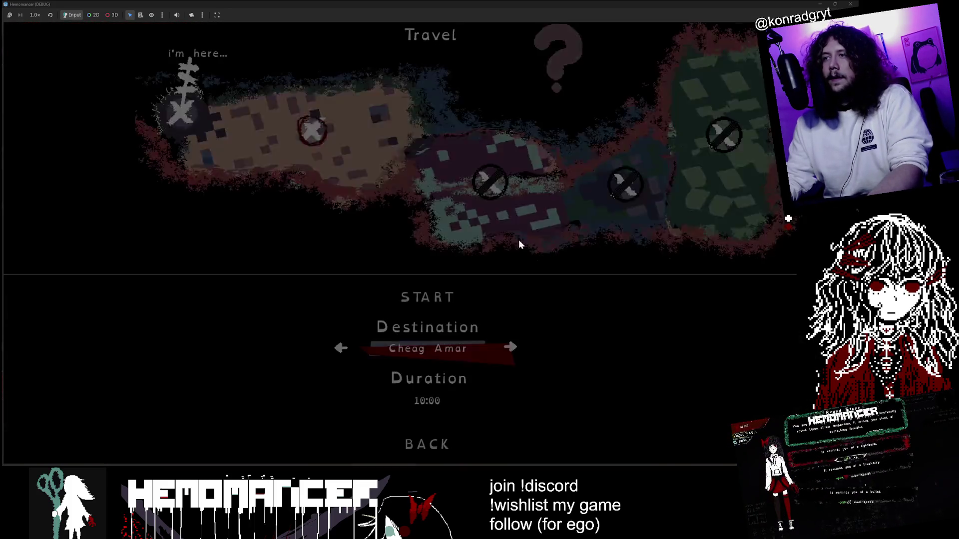
left_click(738, 128)
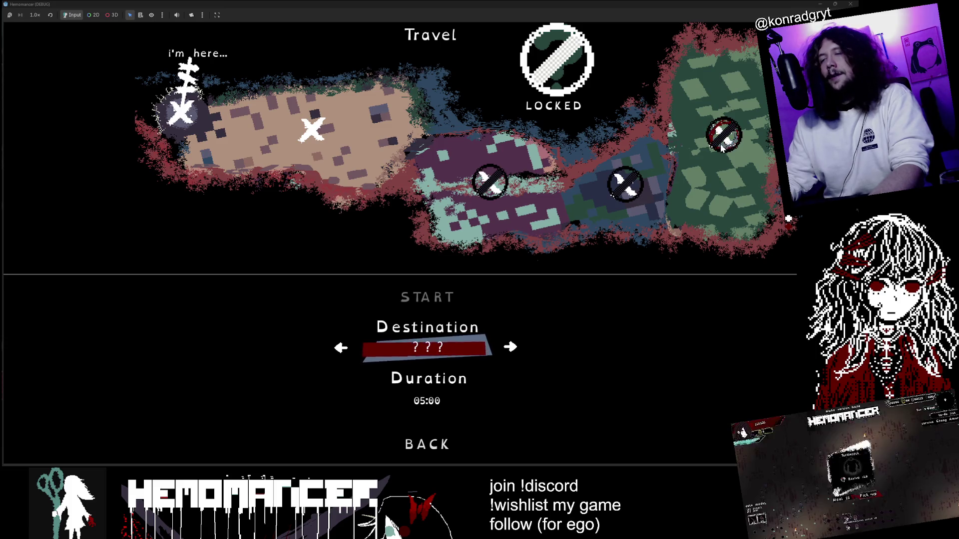
left_click(435, 444)
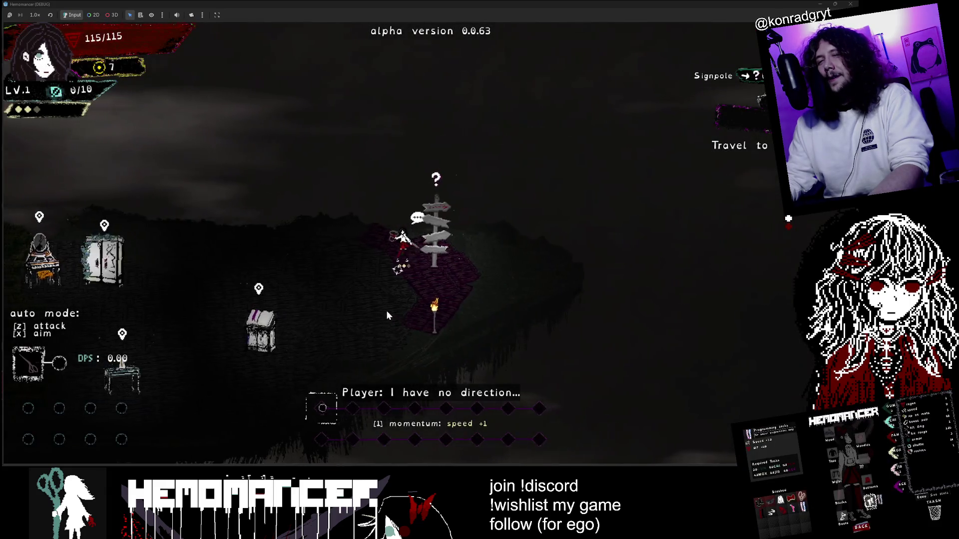
key("a")
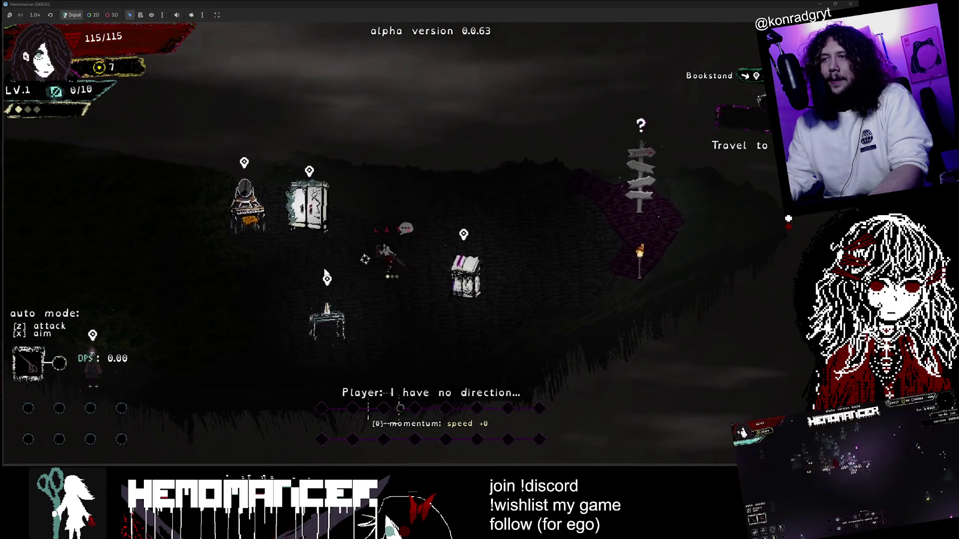
key("Escape")
key("F8")
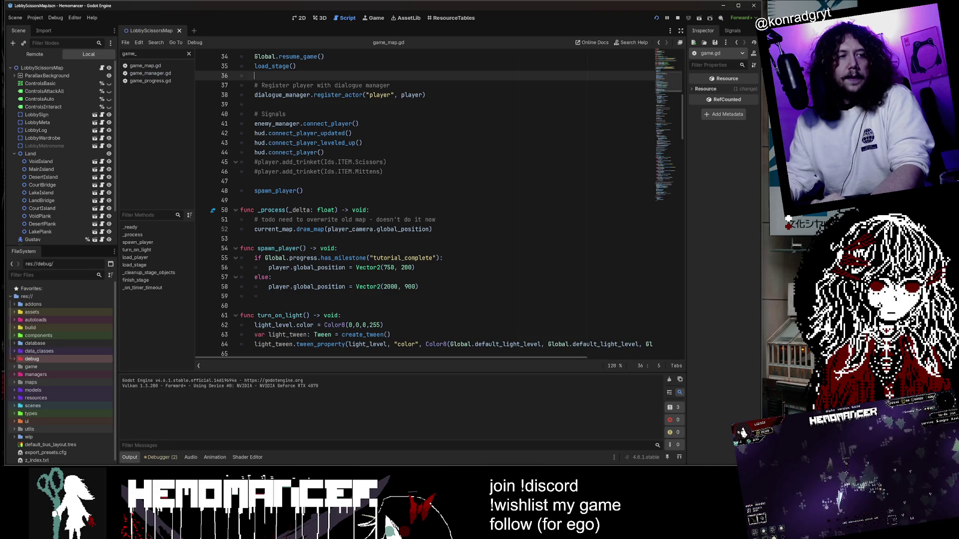
Bring up Hemomancer's settings.cfg from the app_userdata folder in VS Code.
key("super+e")
key("ctrl+l")
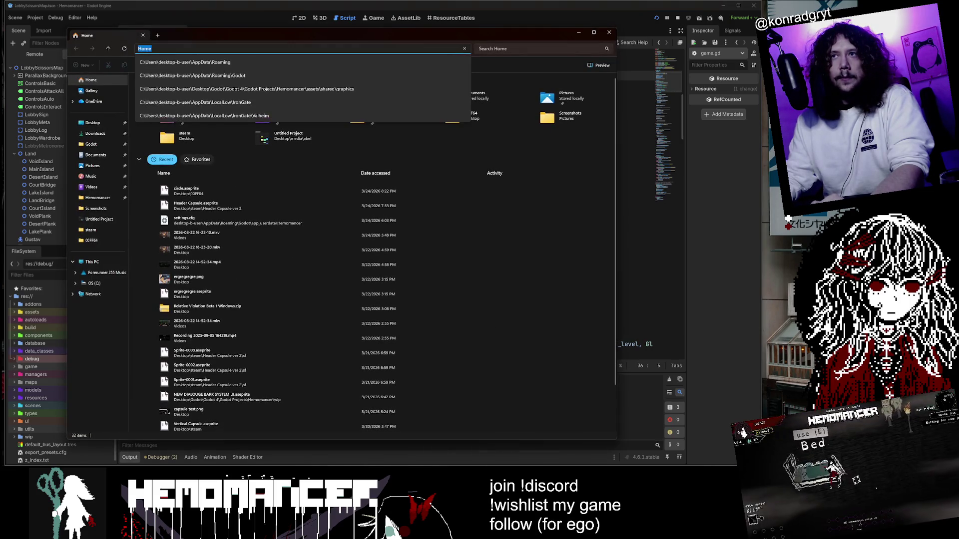
key("Escape")
key("alt+F4")
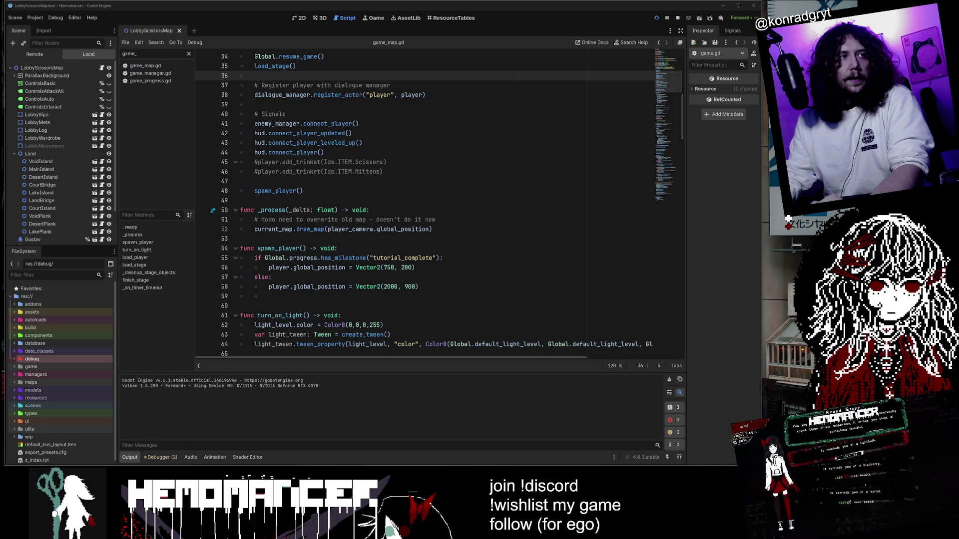
key("alt+Tab")
key("shift+alt+r")
mouse_move(563, 234)
left_mouse_down()
mouse_move(487, 100)
mouse_move(568, 231)
mouse_move(574, 99)
left_mouse_up()
left_click(230, 172)
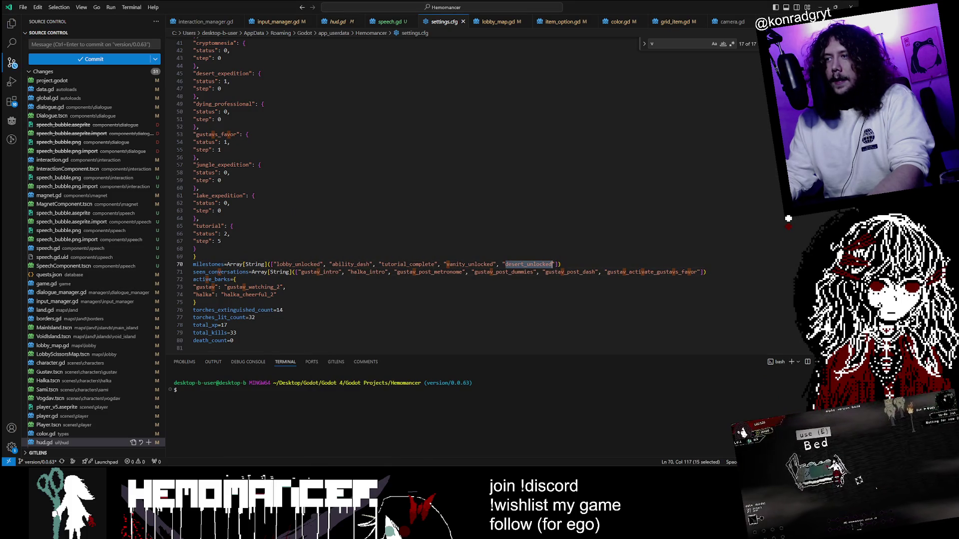
Add lake_unlocked, court_unlocked and jungle_unlocked after desert_unlocked in the milestones array.
type(",")
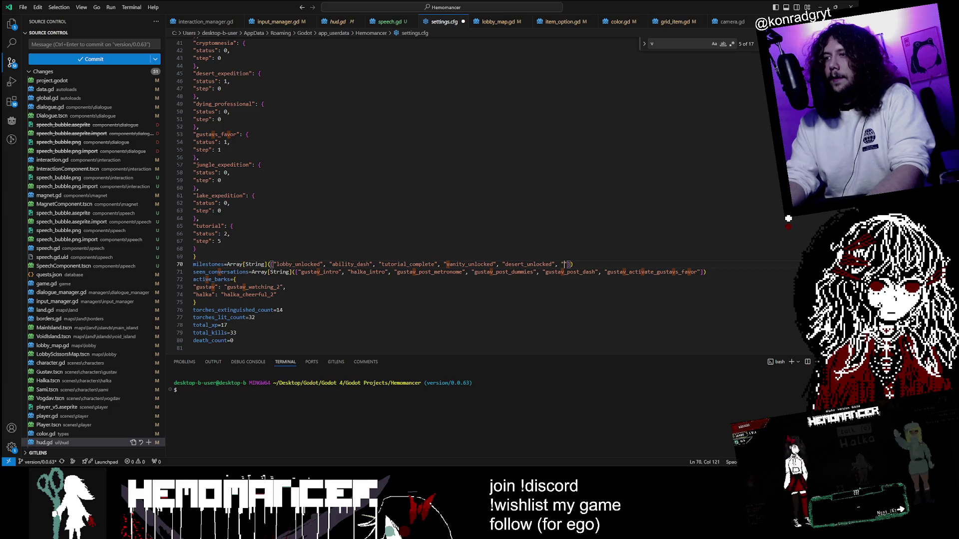
key("shift+Left")
key("shift+Left")
key("Left")
key("Left")
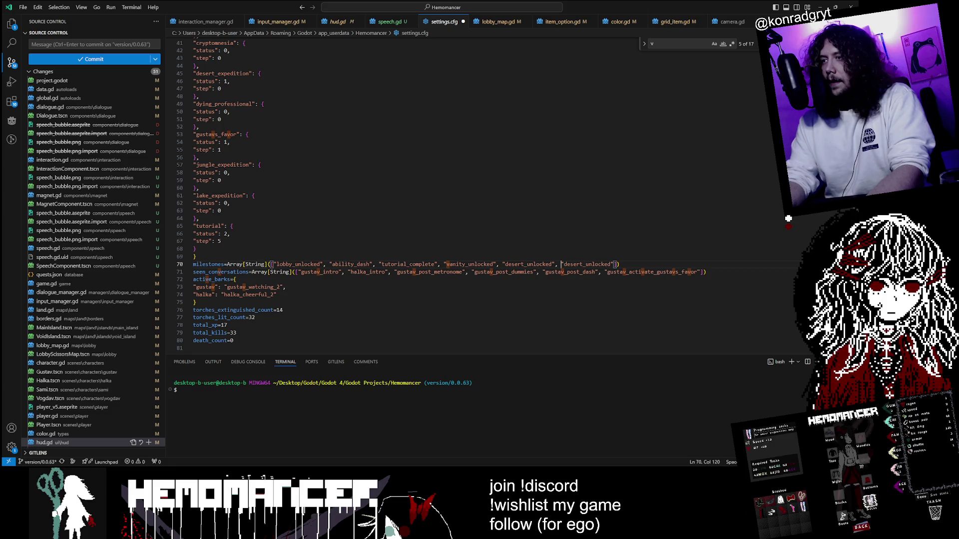
type("lake_unlocked\",")
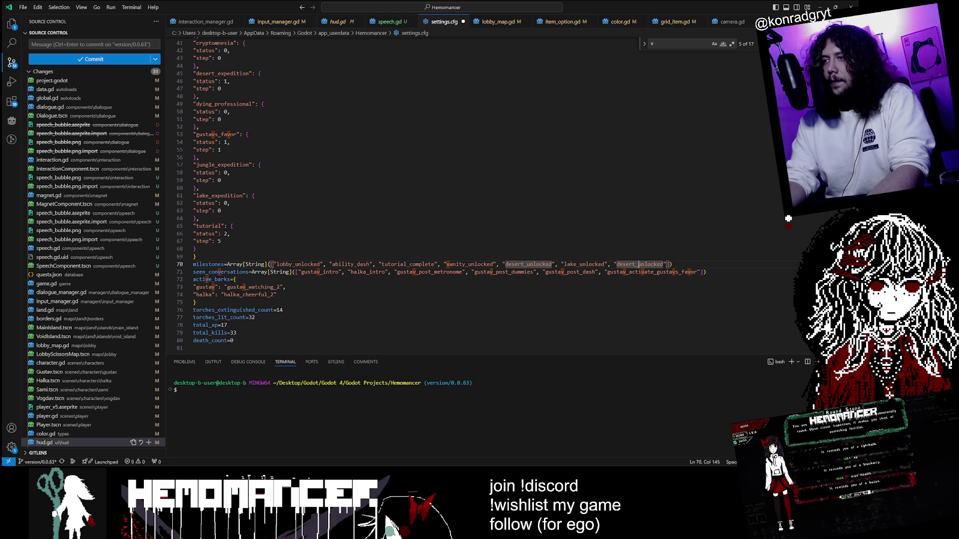
key("ctrl+BackSpace")
type("court_unlocked\",")
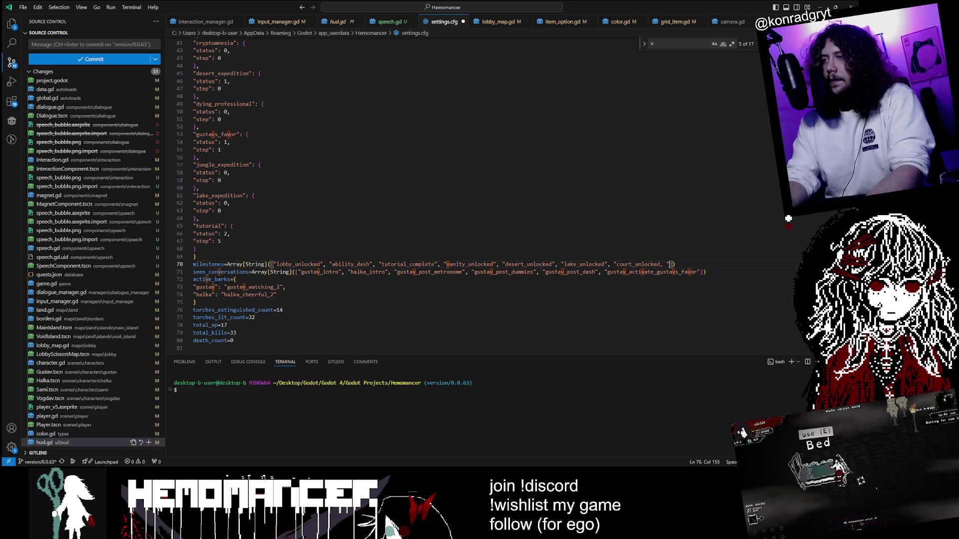
type("\"")
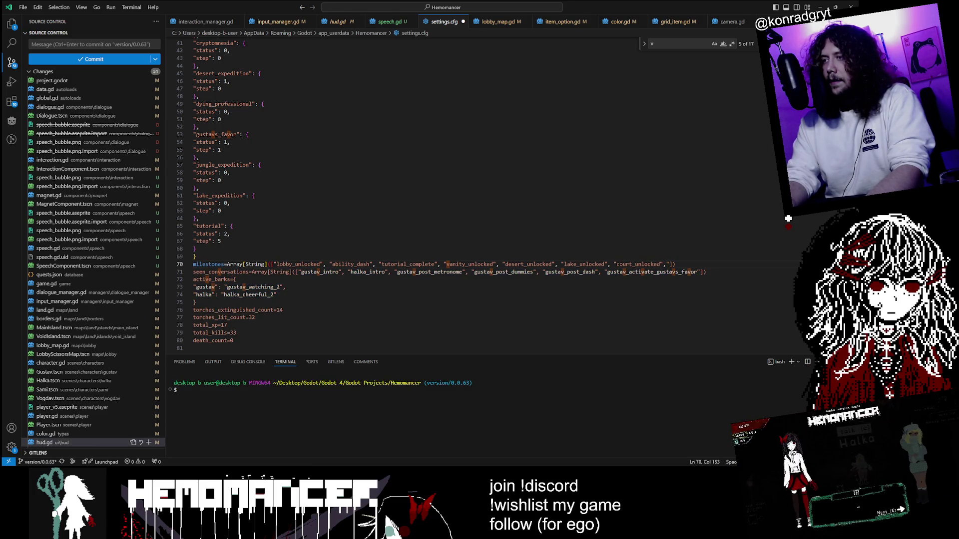
type("\"")
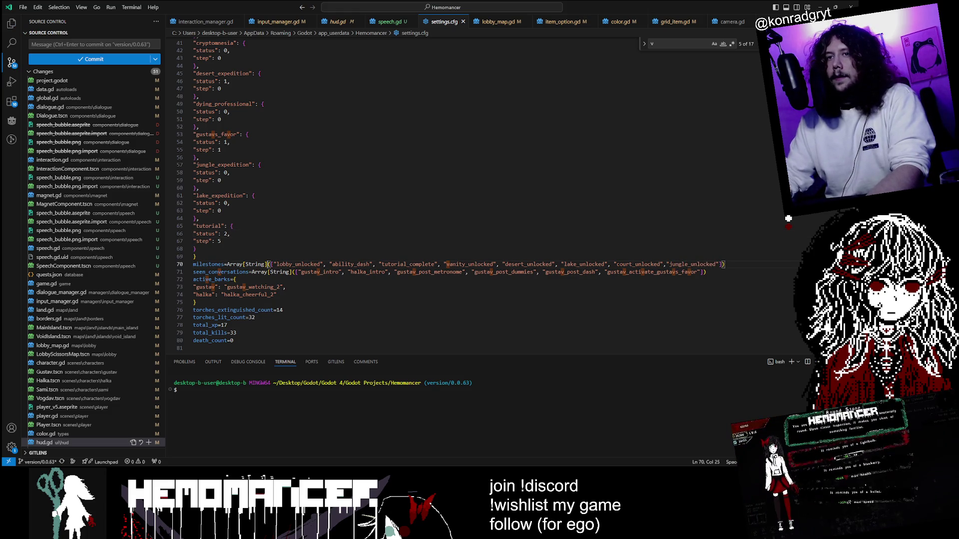
left_click(479, 465)
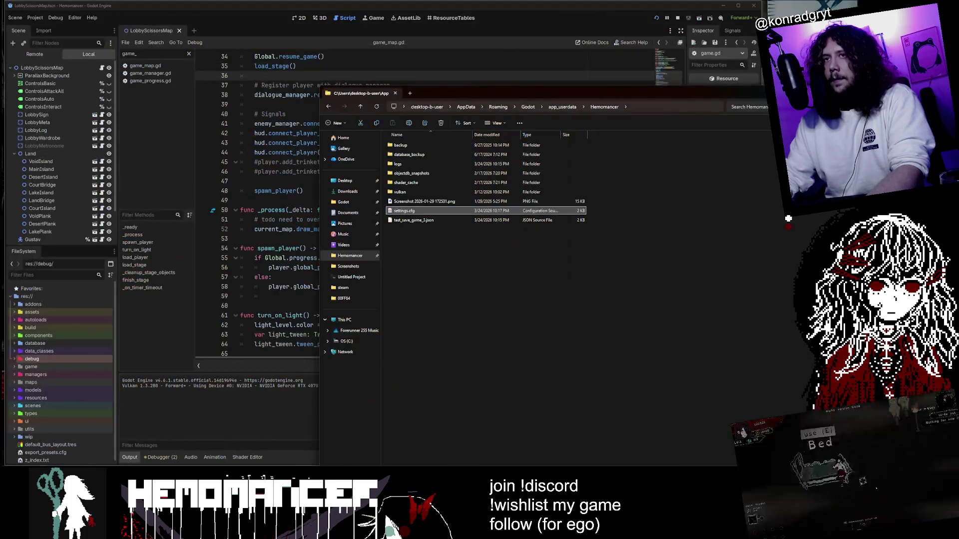
Relaunch Hemomancer with F5, maximize its window and start from the title menu.
key("F5")
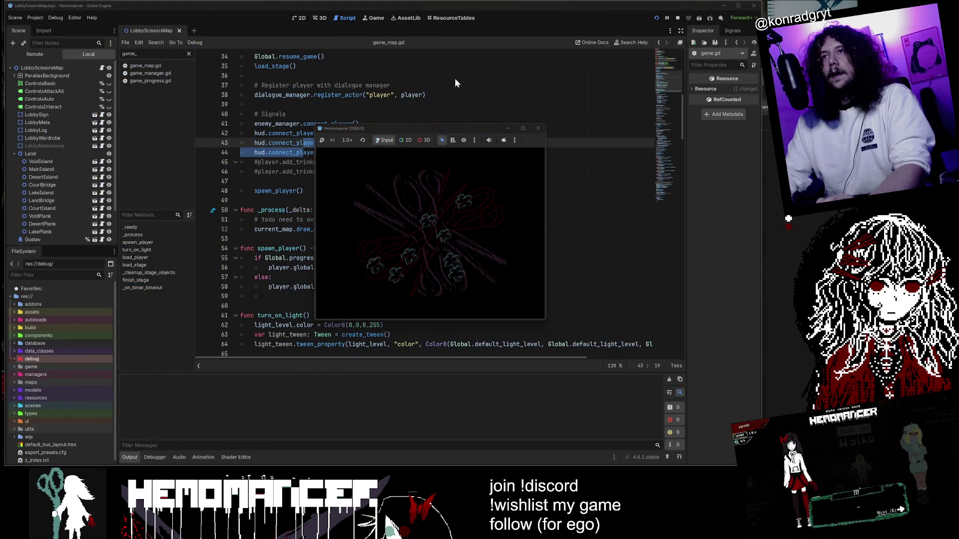
left_click(521, 128)
key("Return")
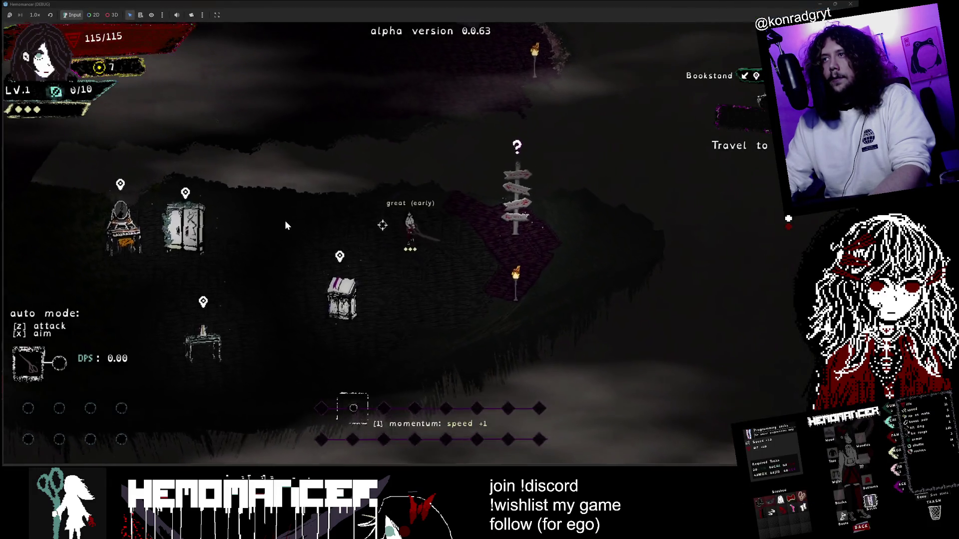
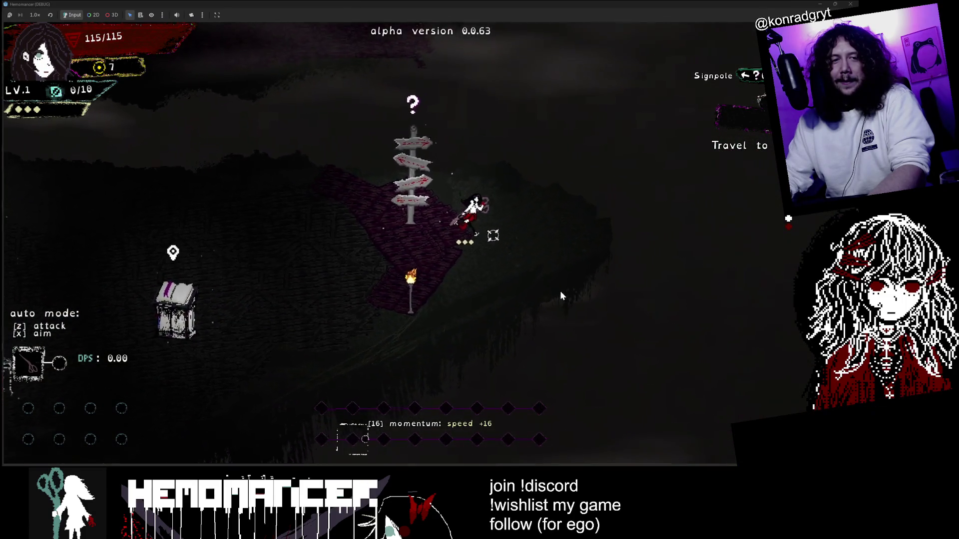
Travel via the signpole to the green forest area.
key("e")
key("Right")
key("Up")
key("Return")
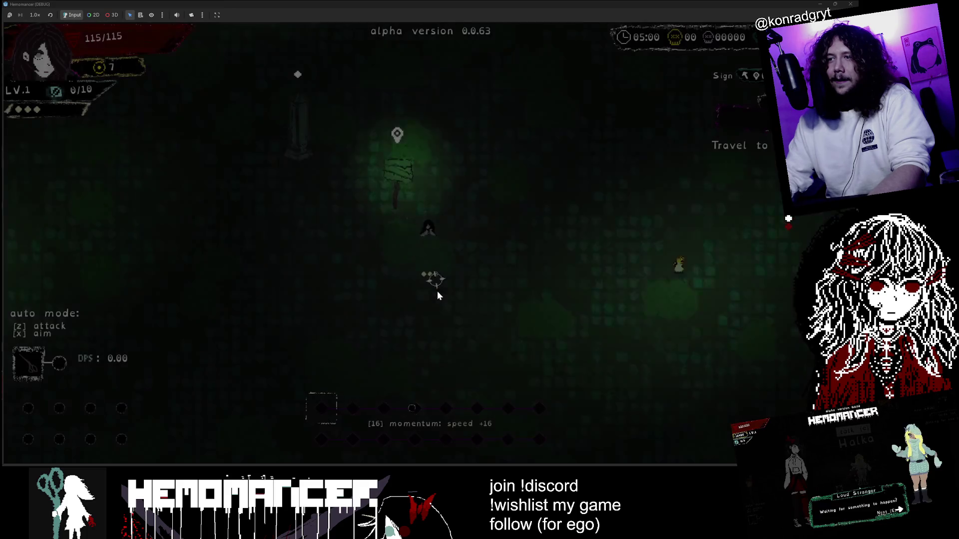
Turn godmode on from the main menu's DEBUG panel and resume play.
key("Escape")
left_click(310, 306)
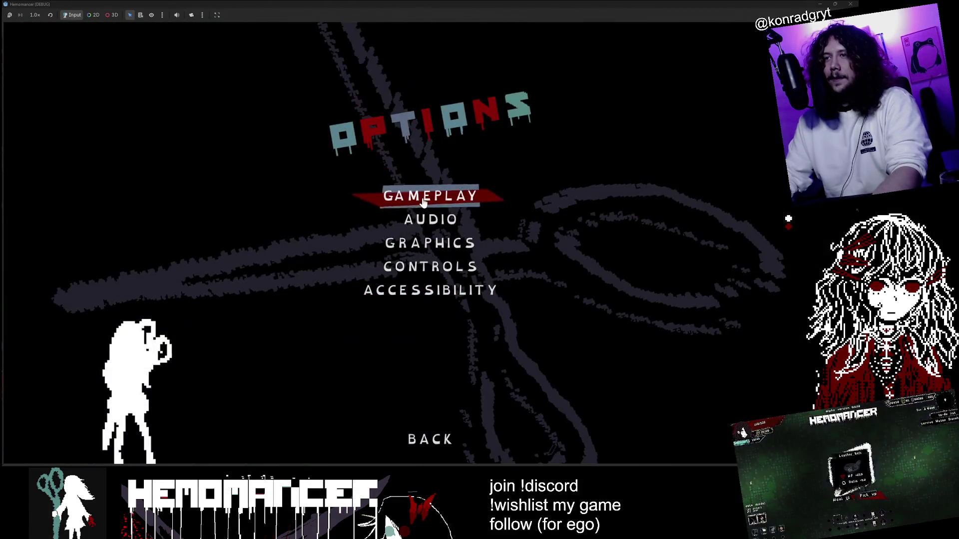
left_click(417, 434)
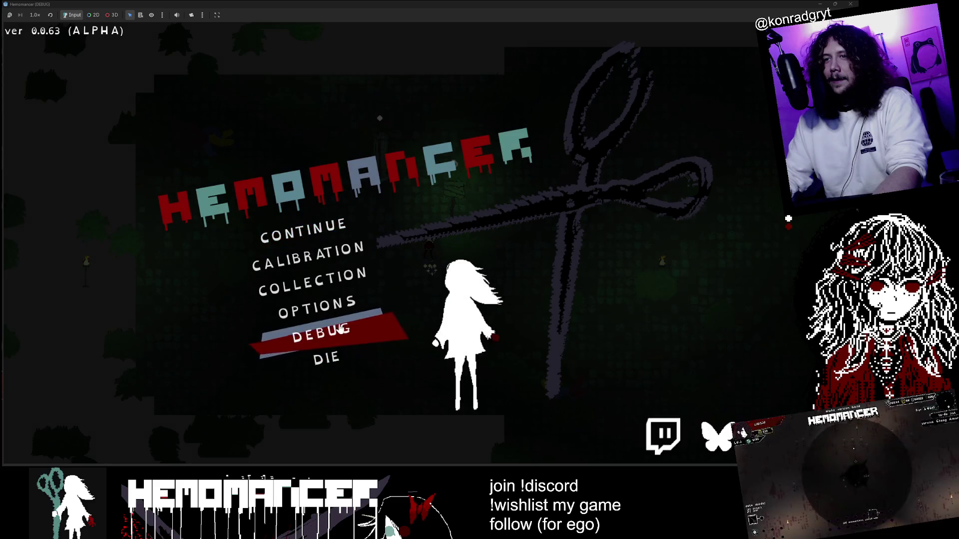
left_click(390, 330)
left_click(446, 249)
left_click(458, 281)
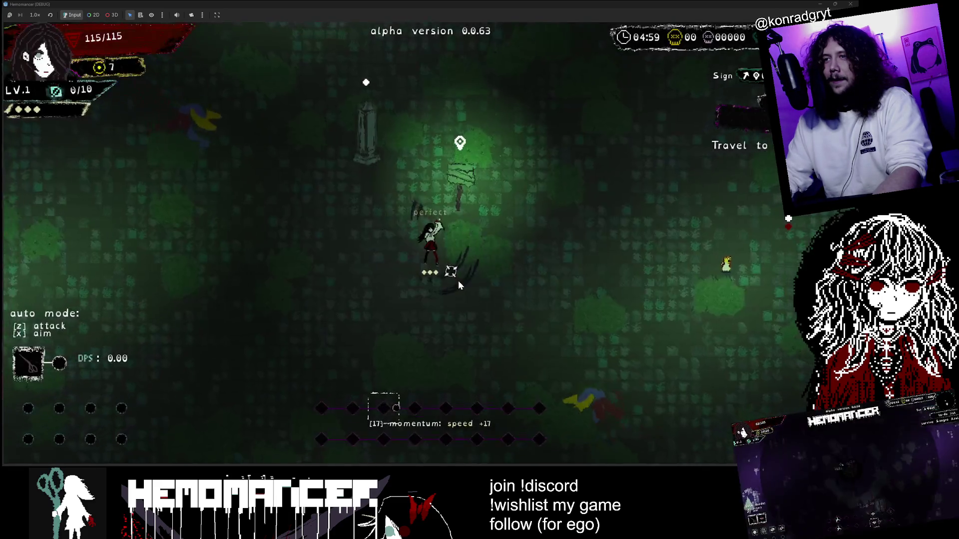
Walk the player up-left through the forest toward the winged jungle enemies.
key("Left")
key("Up")
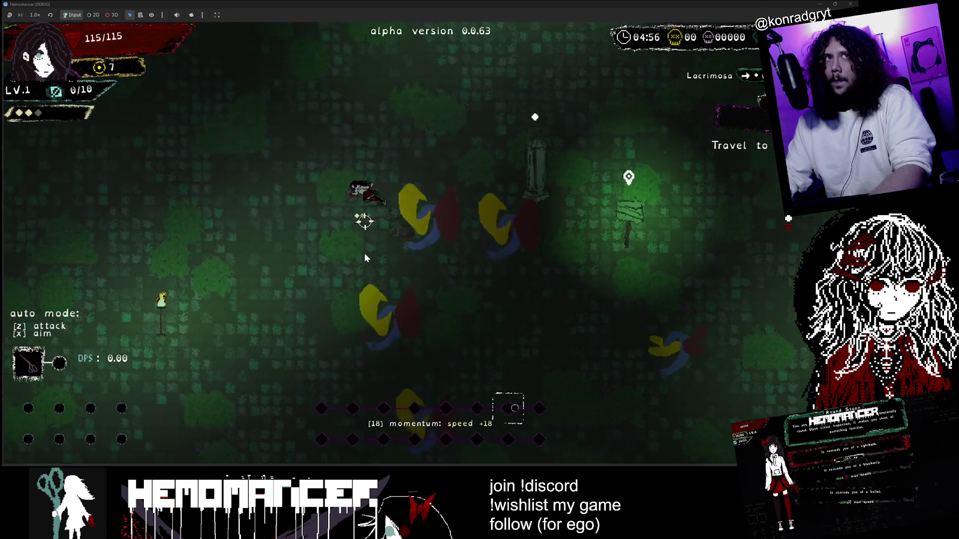
key("Left")
key("Up")
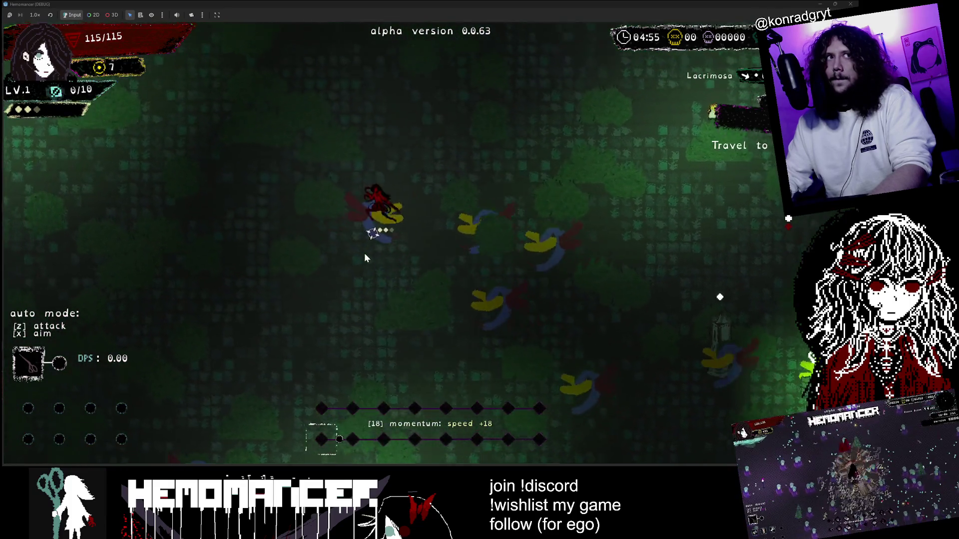
key("Left")
key("Up")
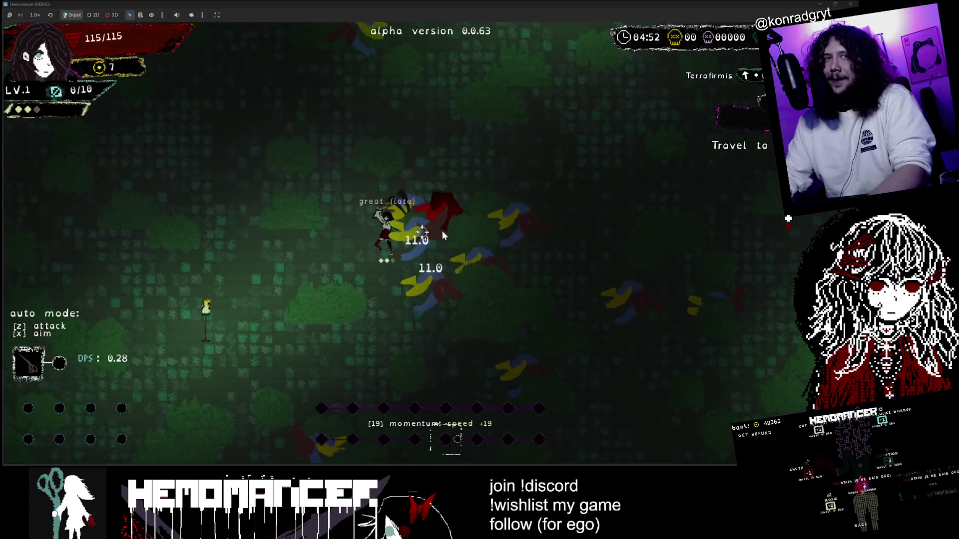
key("Left")
key("Up")
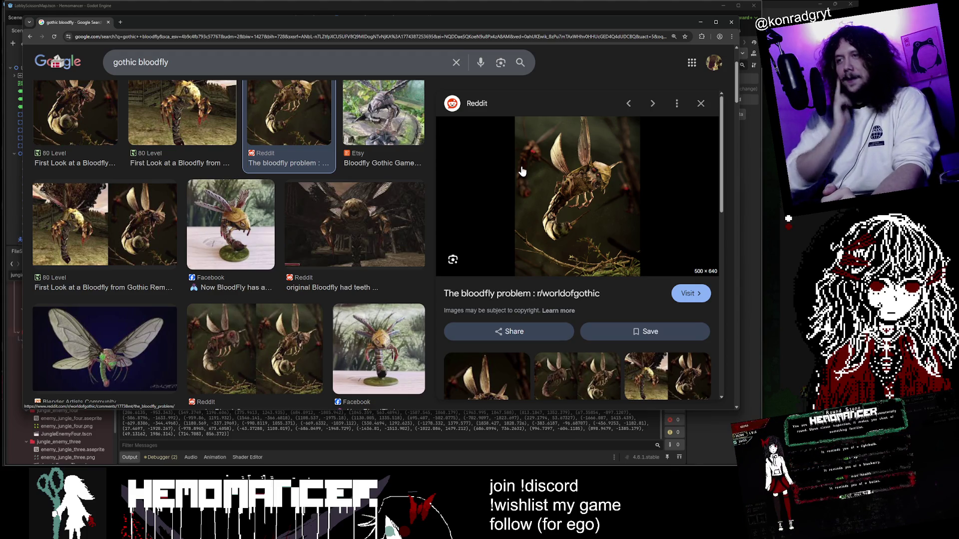
Scroll through the Google Images results for gothic bloodfly.
scroll(326, 215, "up", 3)
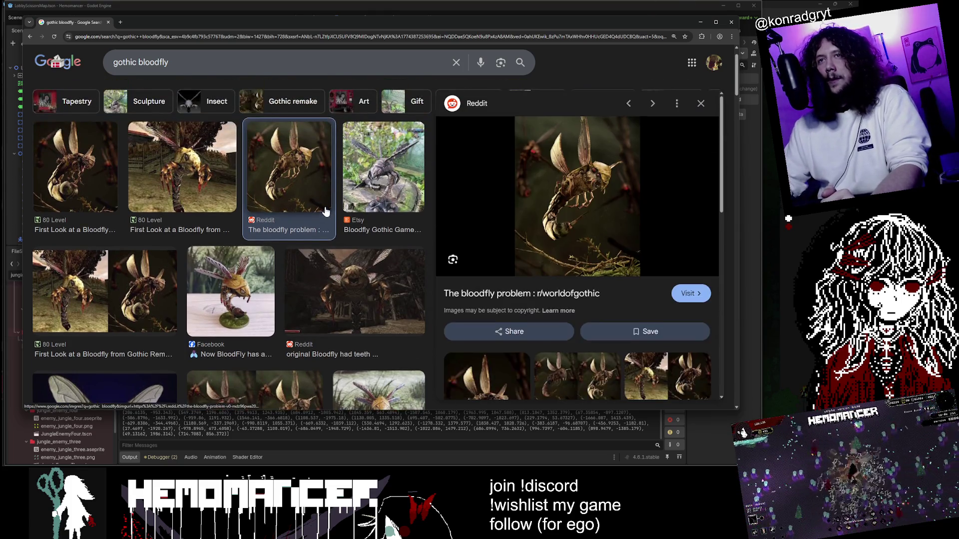
scroll(177, 214, "down", 2)
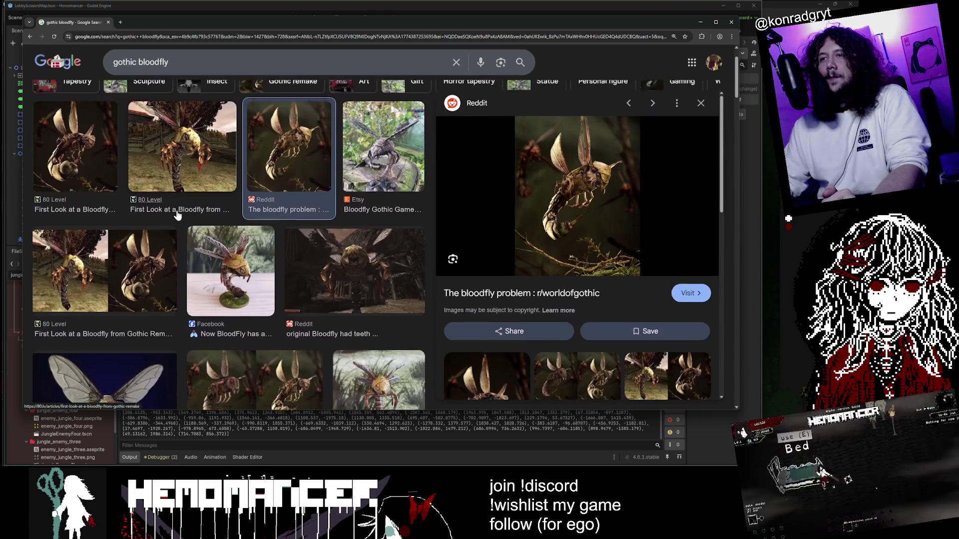
scroll(178, 210, "up", 2)
scroll(172, 212, "down", 3)
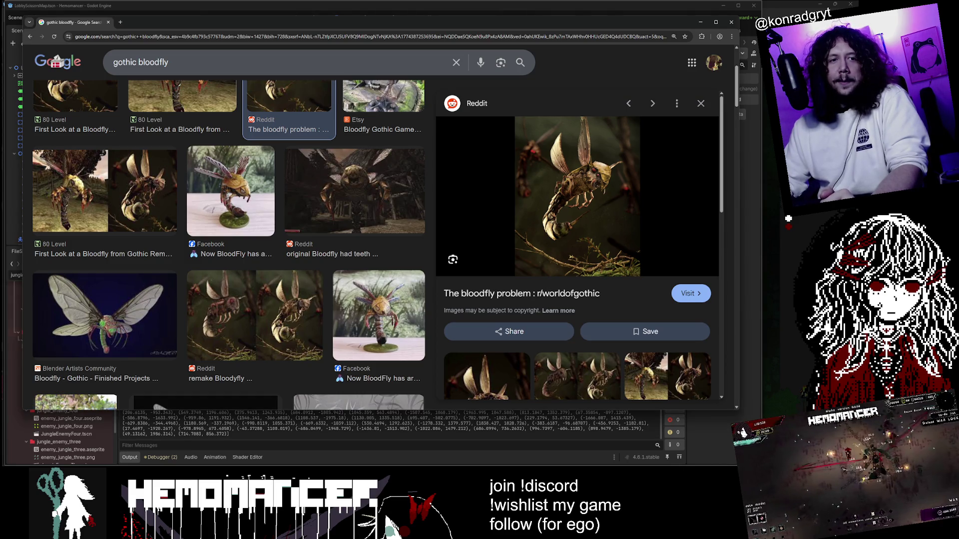
scroll(437, 242, "down", 2)
scroll(379, 244, "up", 5)
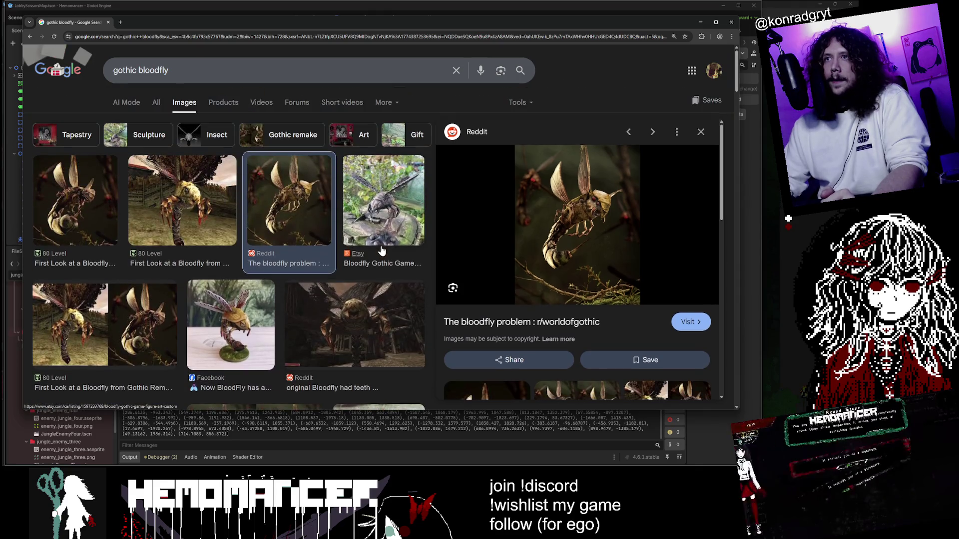
Play the sprite animation in Aseprite and narrow Chrome to sit beside the canvas.
left_click(490, 459)
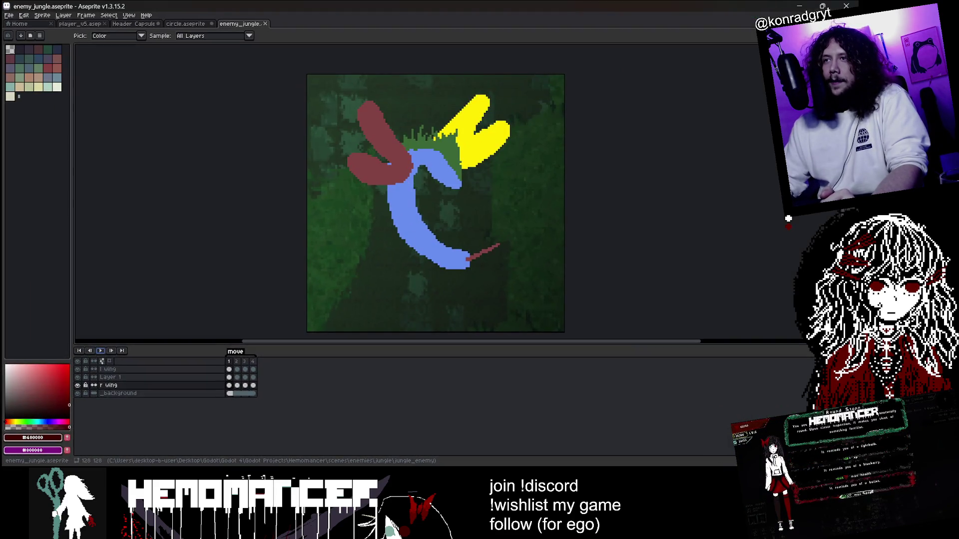
left_click(100, 351)
mouse_move(488, 7)
left_mouse_down()
mouse_move(595, 55)
mouse_move(538, 34)
left_mouse_up()
key("alt+Tab")
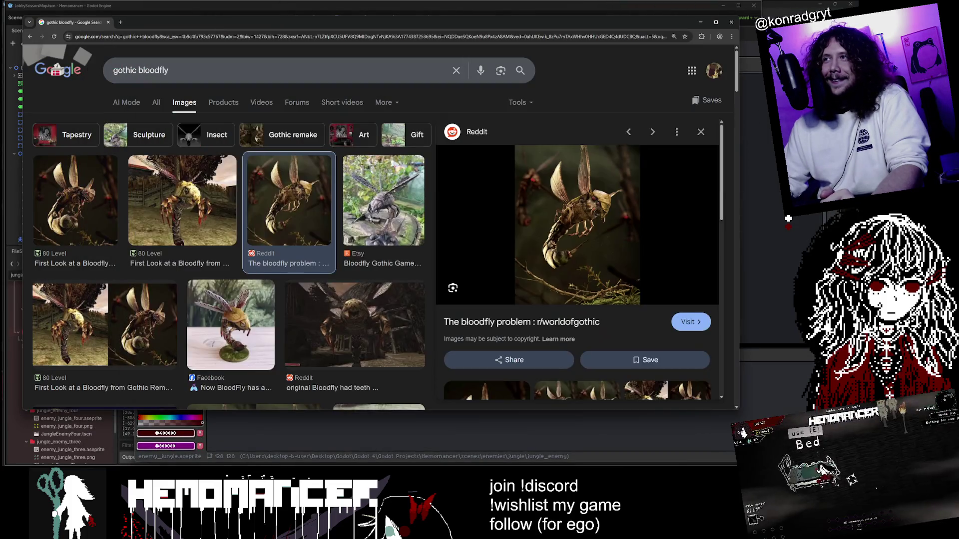
mouse_move(739, 114)
left_mouse_down()
mouse_move(420, 136)
mouse_move(469, 141)
left_mouse_up()
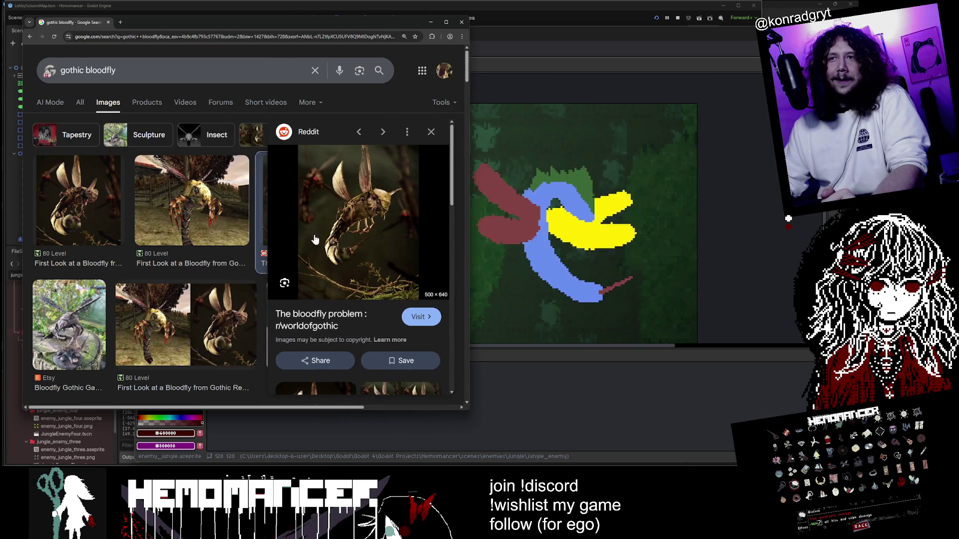
scroll(238, 254, "down", 2)
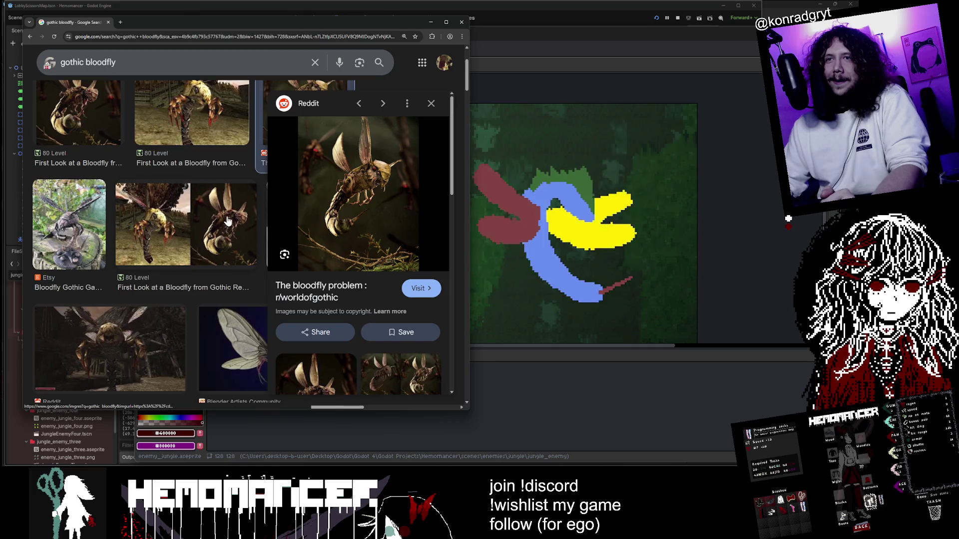
scroll(227, 221, "down", 5)
scroll(227, 210, "down", 5)
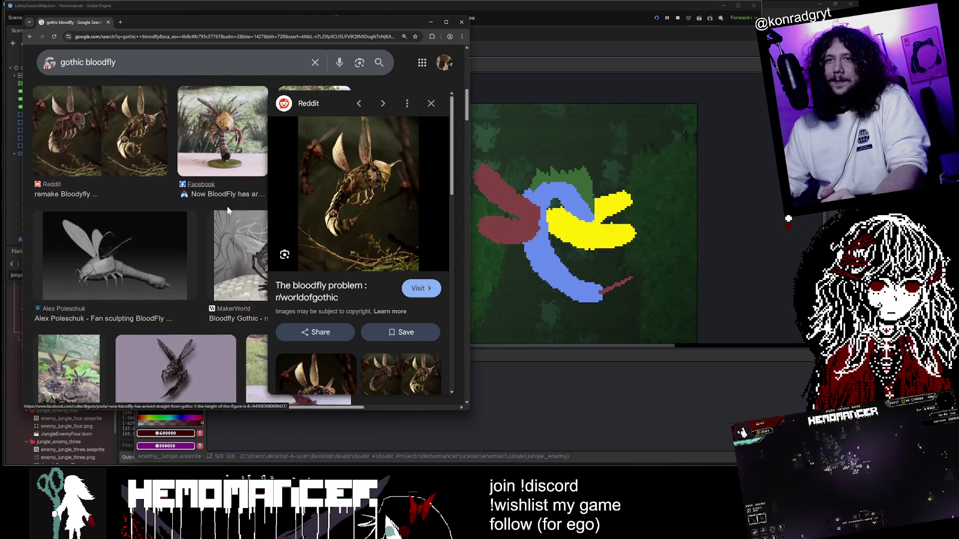
scroll(227, 210, "up", 10)
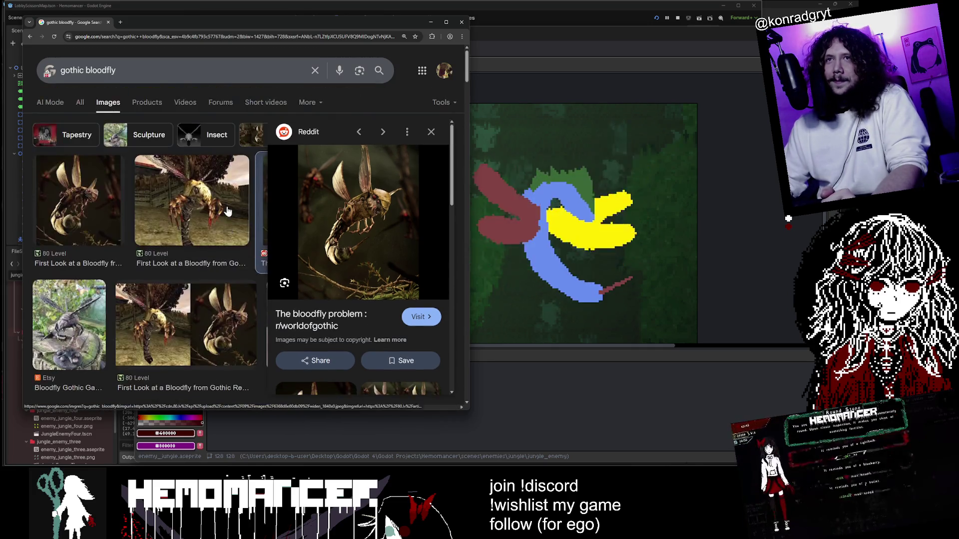
Search All results for 'gothic bloodfly yt' and open the Slayer of Bloodflies video.
left_click(86, 102)
scroll(158, 146, "down", 7)
scroll(159, 144, "up", 1)
left_click(170, 64)
type("yt")
key("Return")
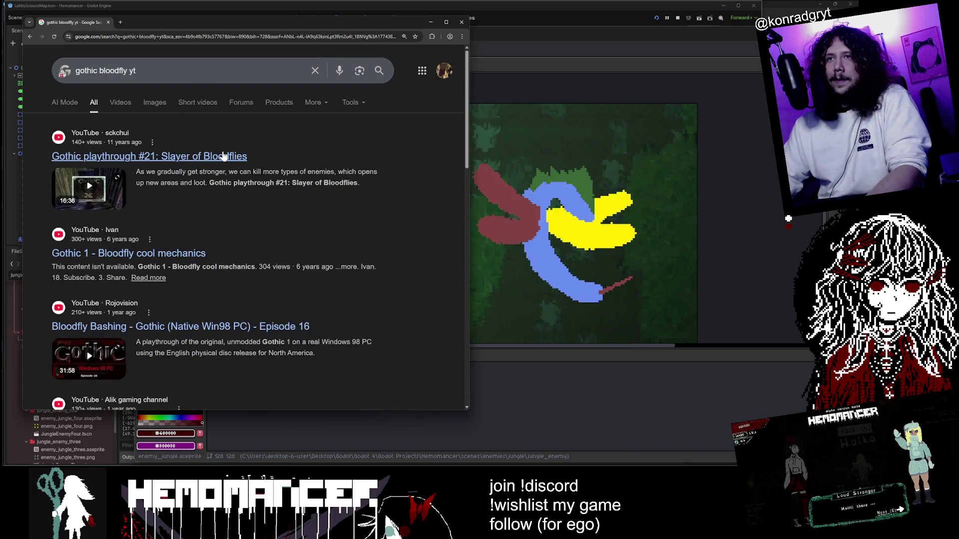
left_click(225, 156)
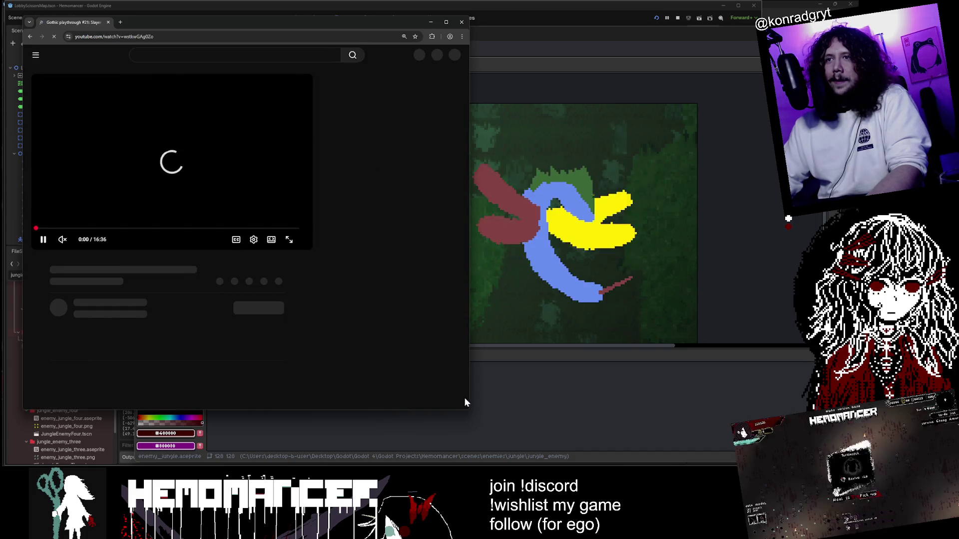
Shrink and move the video window, jump to 1:29, and set quality to 720p.
mouse_move(467, 410)
left_mouse_down()
mouse_move(381, 396)
mouse_move(410, 310)
mouse_move(391, 287)
left_mouse_up()
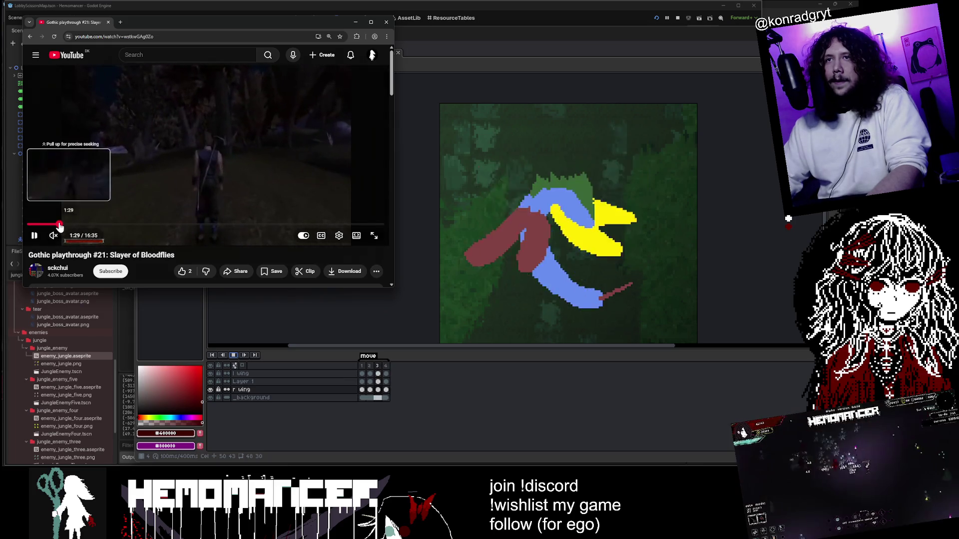
left_click(59, 224)
mouse_move(300, 24)
left_mouse_down()
mouse_move(301, 6)
mouse_move(330, 7)
mouse_move(423, 104)
left_mouse_up()
left_click(461, 314)
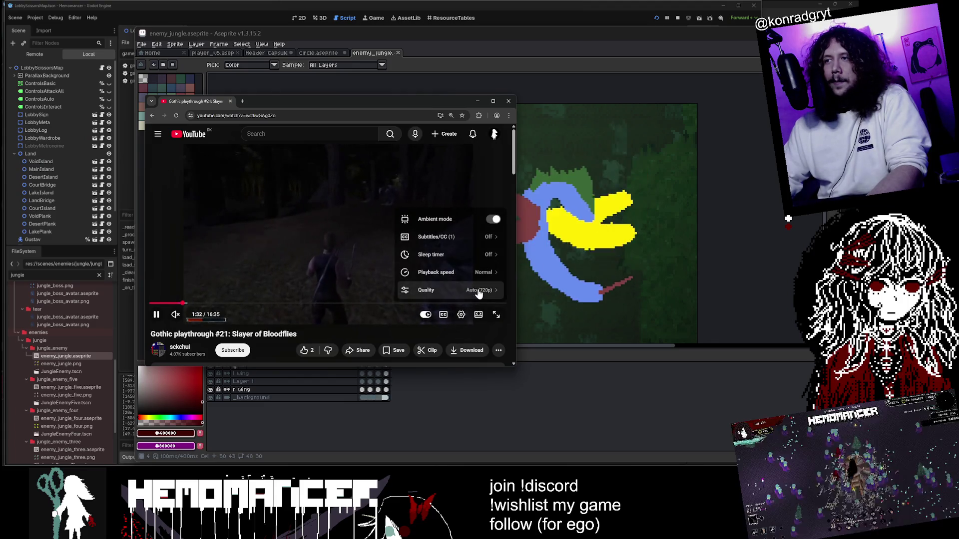
left_click(467, 238)
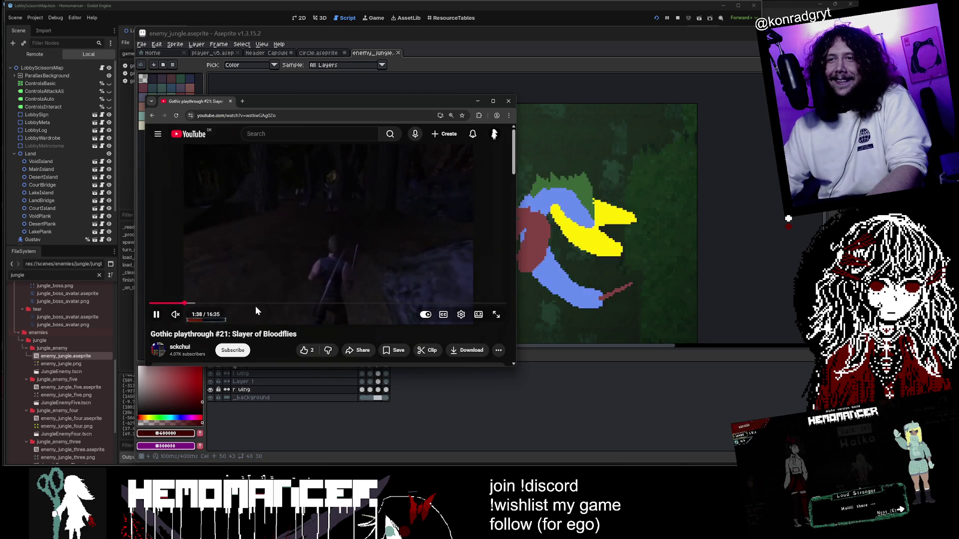
Skip the video ahead to 5:05 and 6:28, then close the browser window.
left_click(259, 305)
left_click(289, 305)
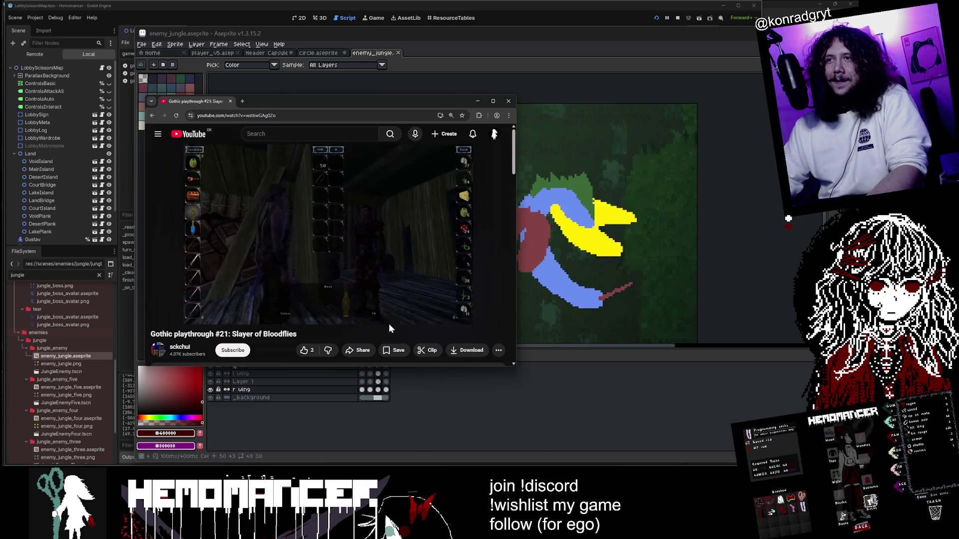
left_click(509, 101)
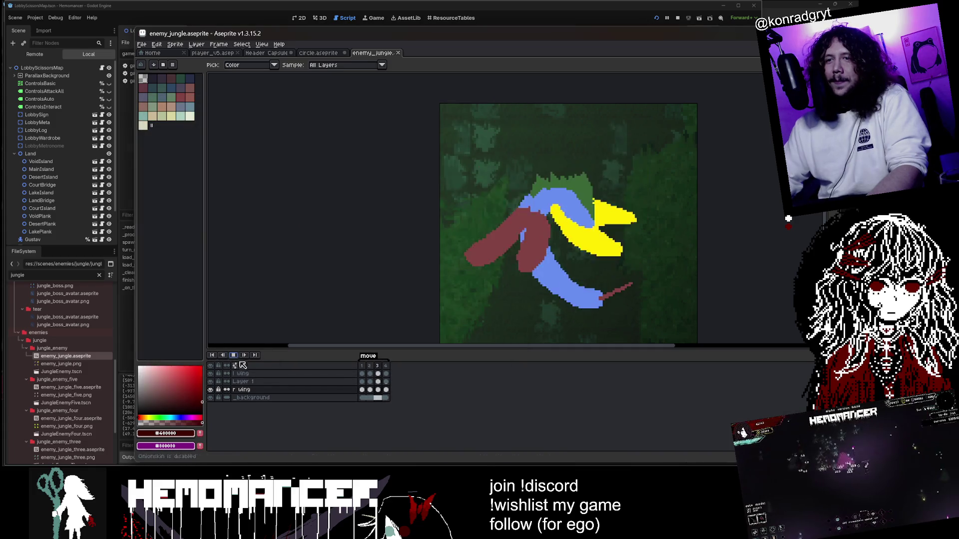
key("Return")
left_click(361, 373)
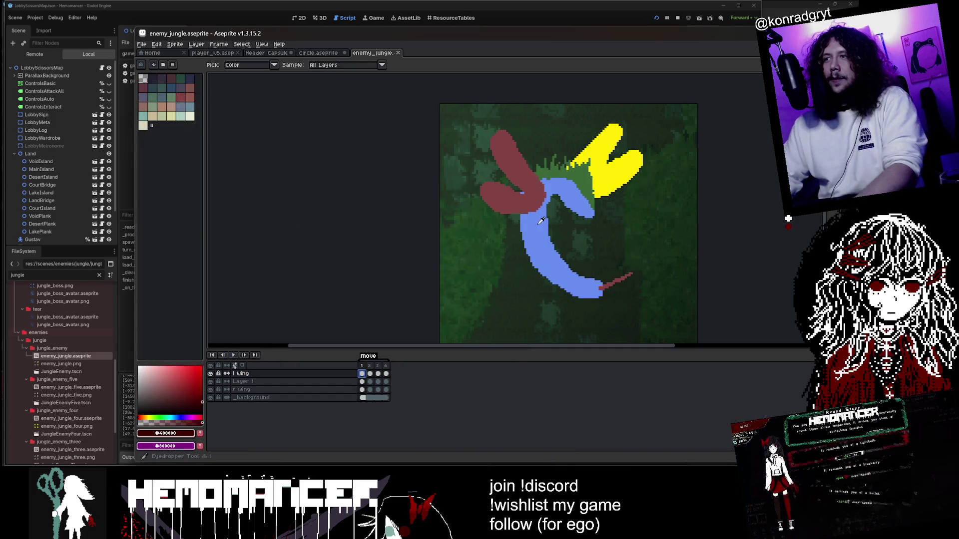
scroll(489, 245, "up", 2)
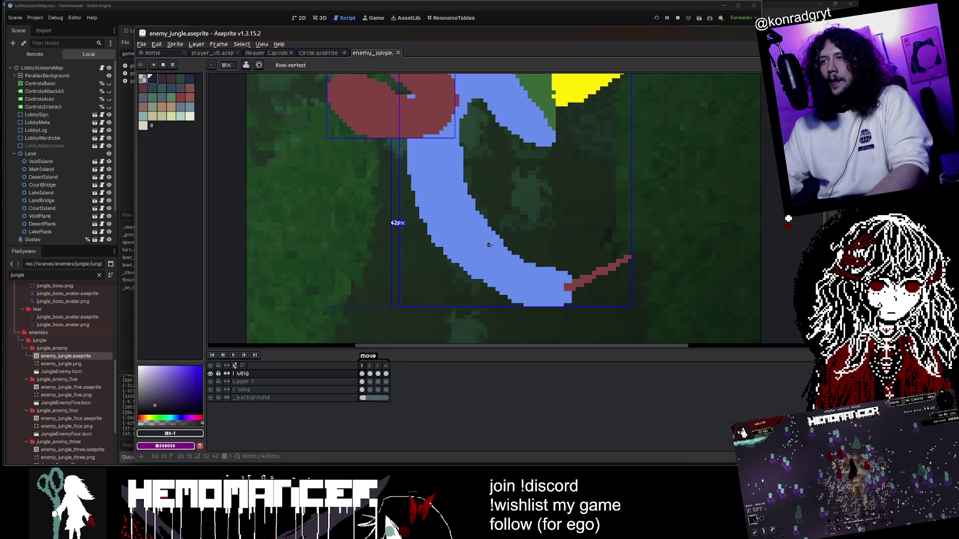
scroll(552, 273, "up", 2)
key("e")
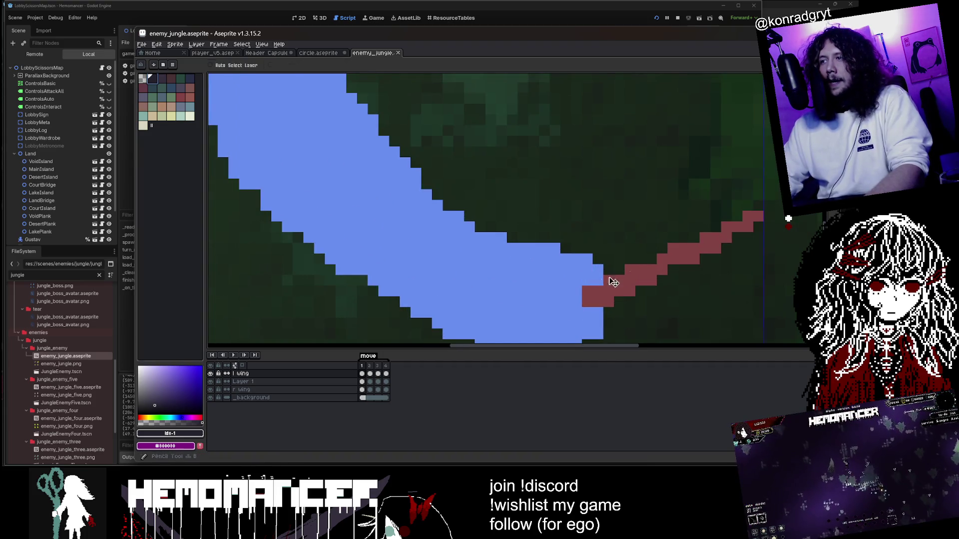
scroll(680, 258, "down", 4)
key("b")
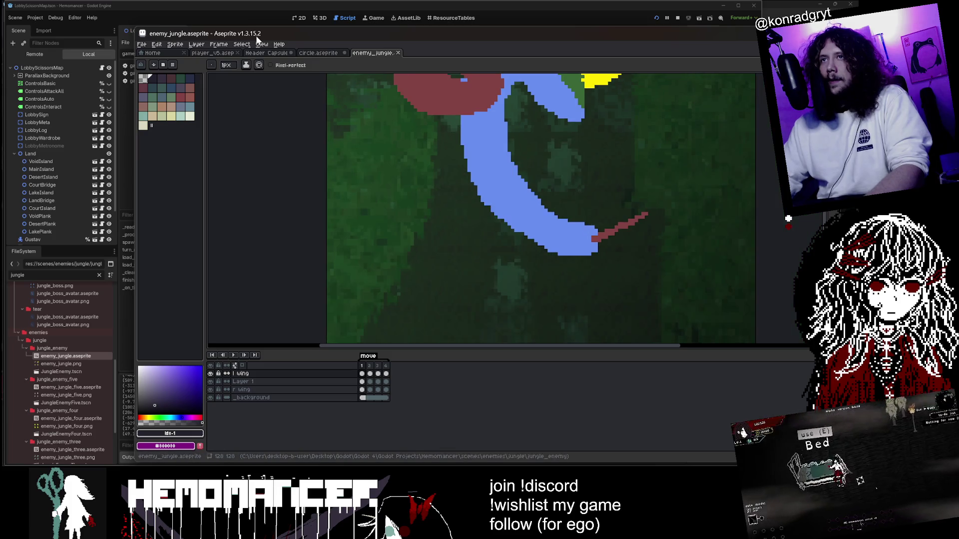
left_click(320, 53)
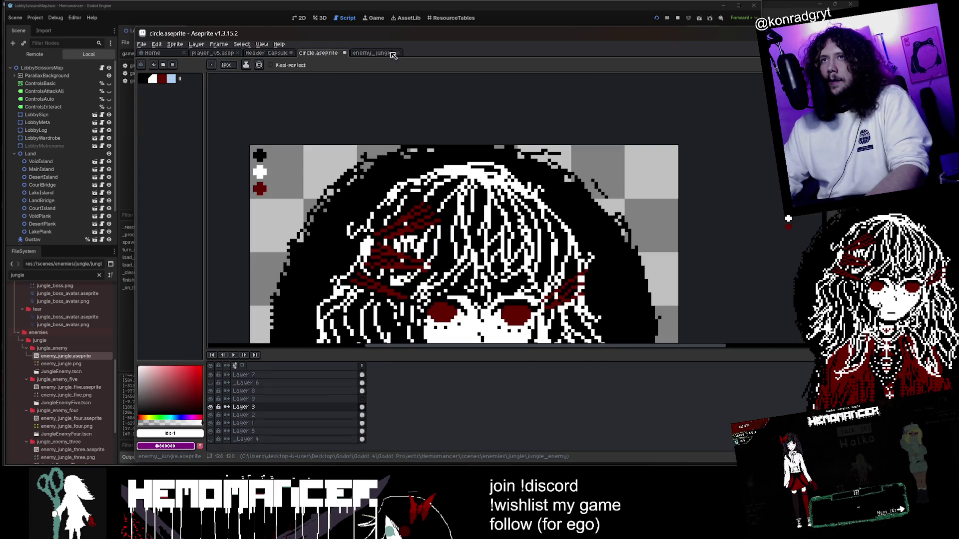
left_click(373, 53)
scroll(350, 190, "down", 2)
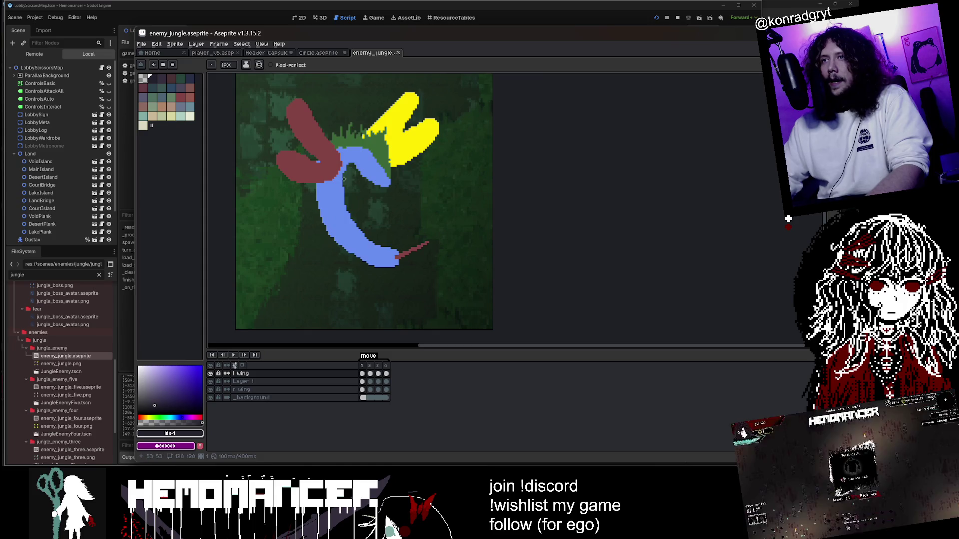
scroll(343, 179, "up", 1)
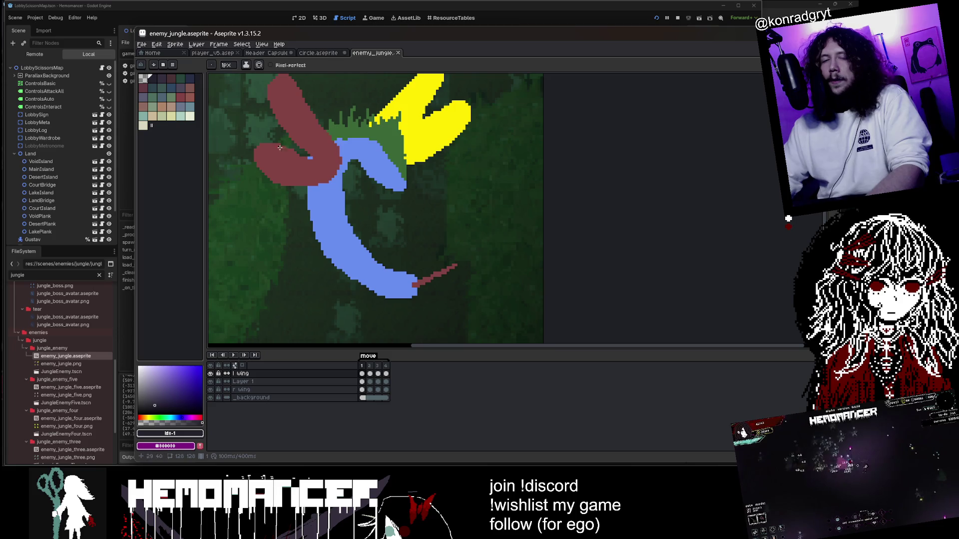
mouse_move(484, 162)
left_mouse_down()
mouse_move(531, 190)
mouse_move(579, 201)
left_mouse_up()
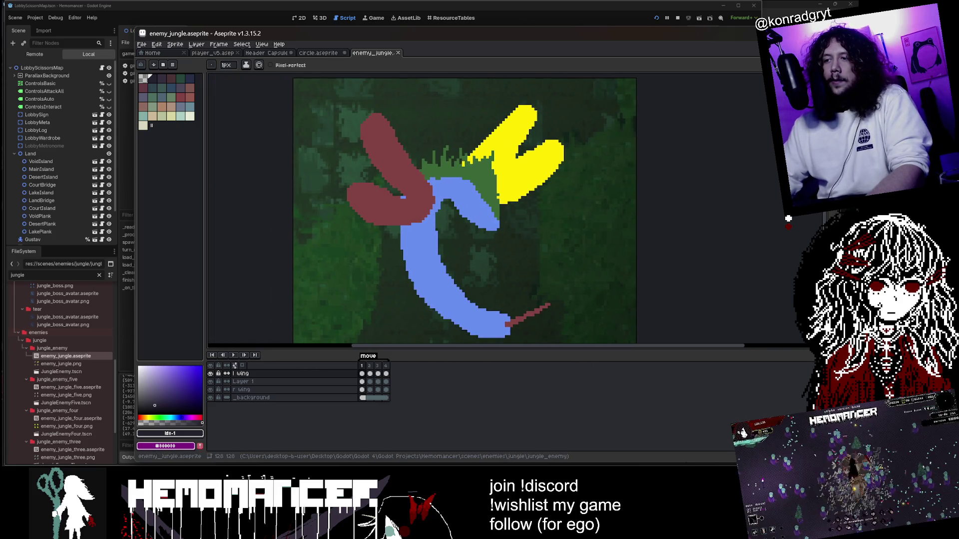
left_click(511, 475)
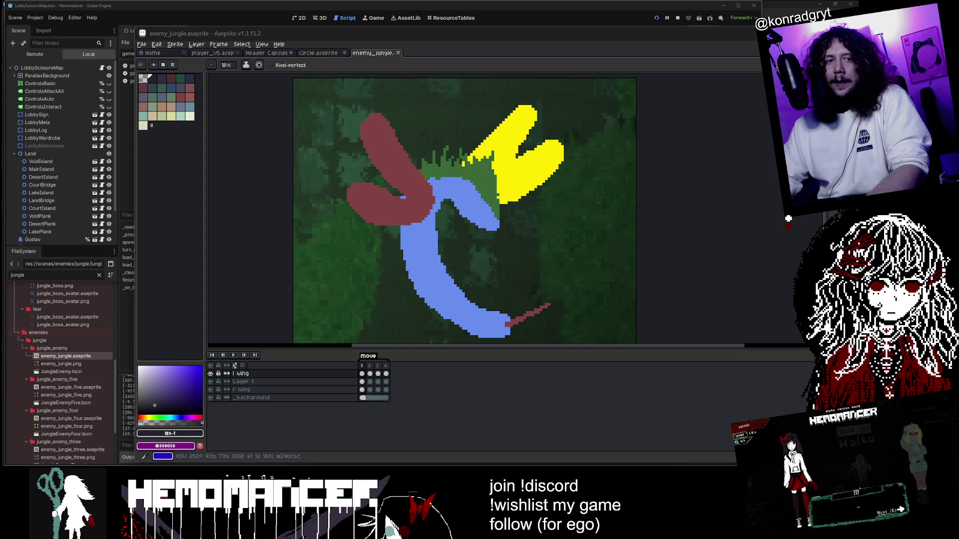
key("alt+Tab")
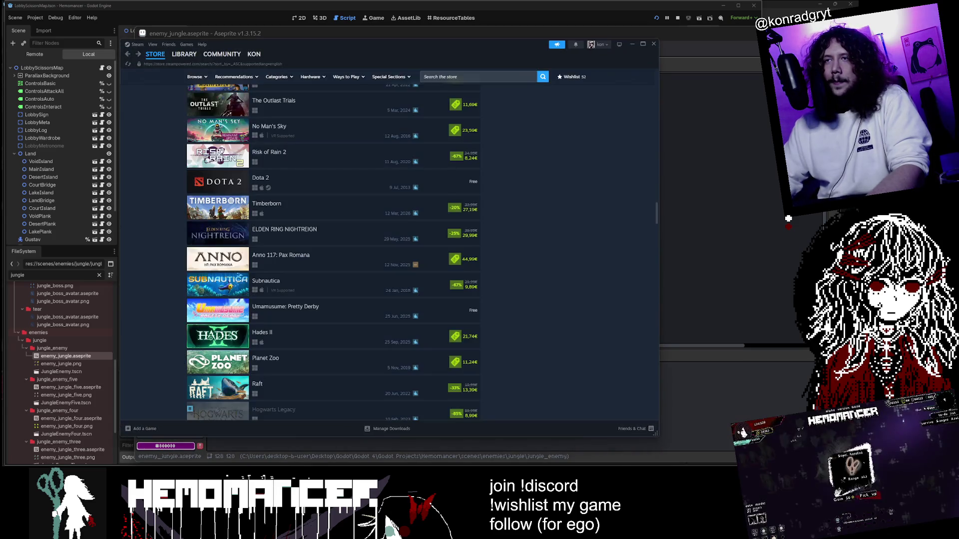
Search the store for 'gothic' and browse the Gothic 1 Remake store page.
type("gothic")
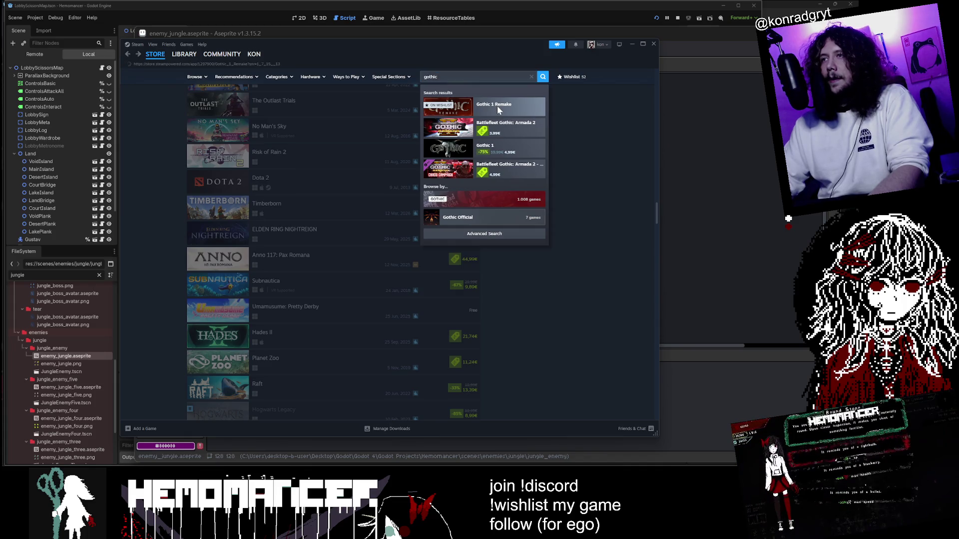
left_click(496, 106)
scroll(199, 324, "down", 5)
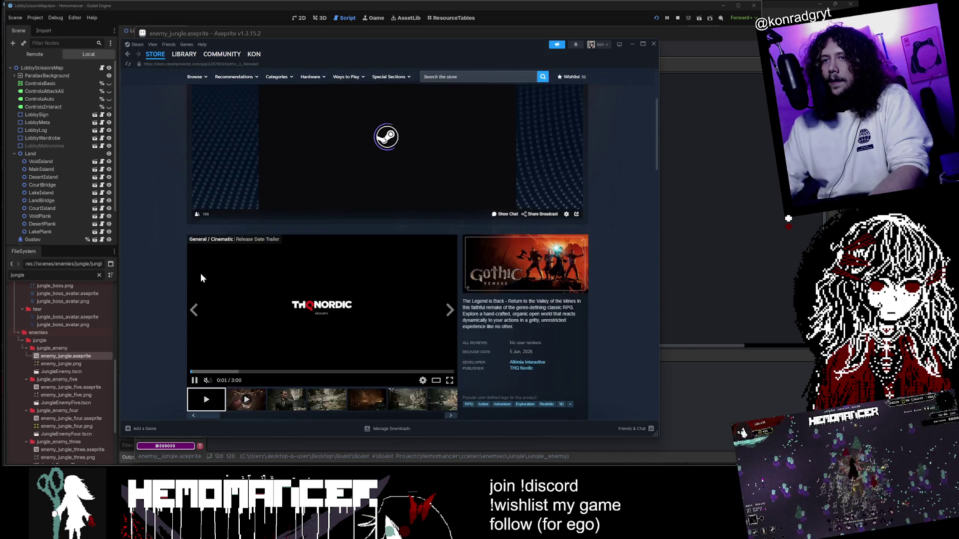
scroll(181, 237, "down", 15)
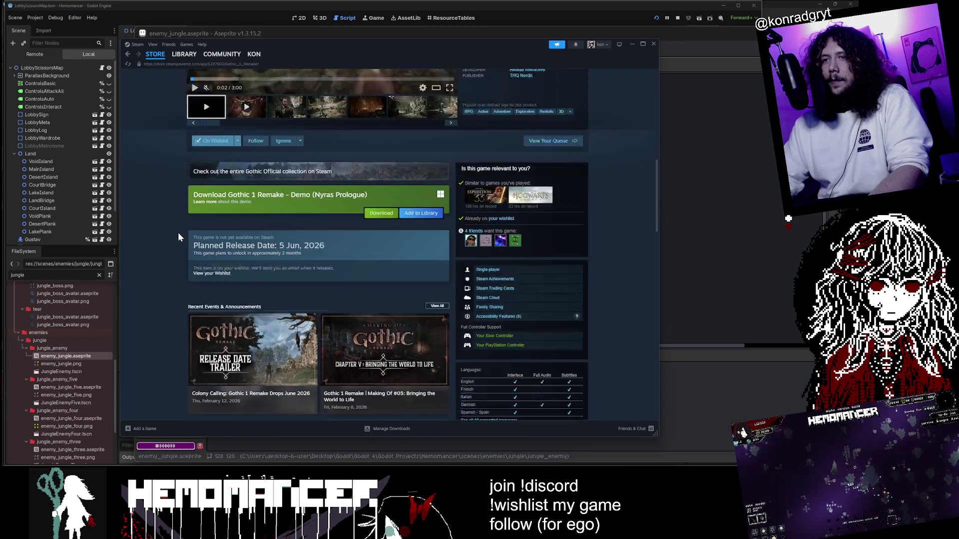
scroll(177, 223, "up", 15)
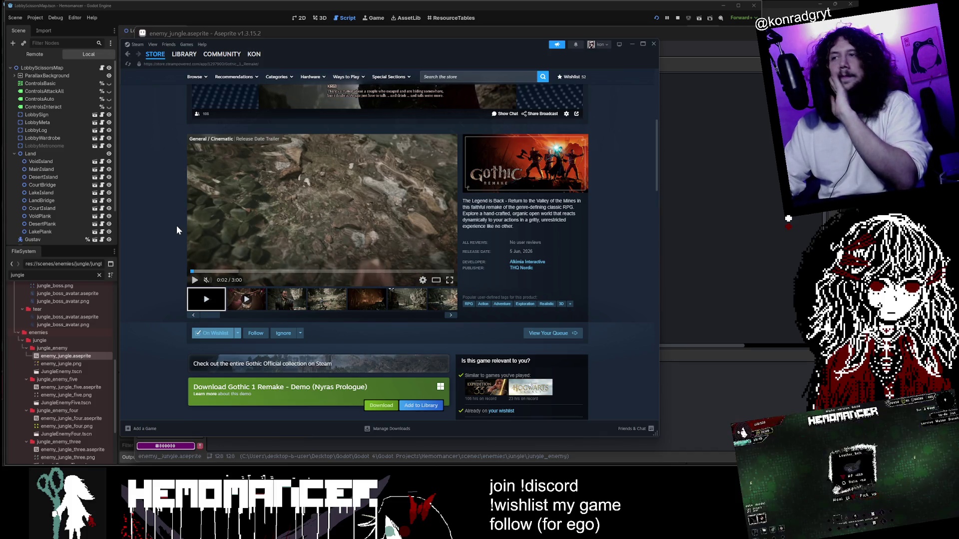
scroll(197, 241, "down", 2)
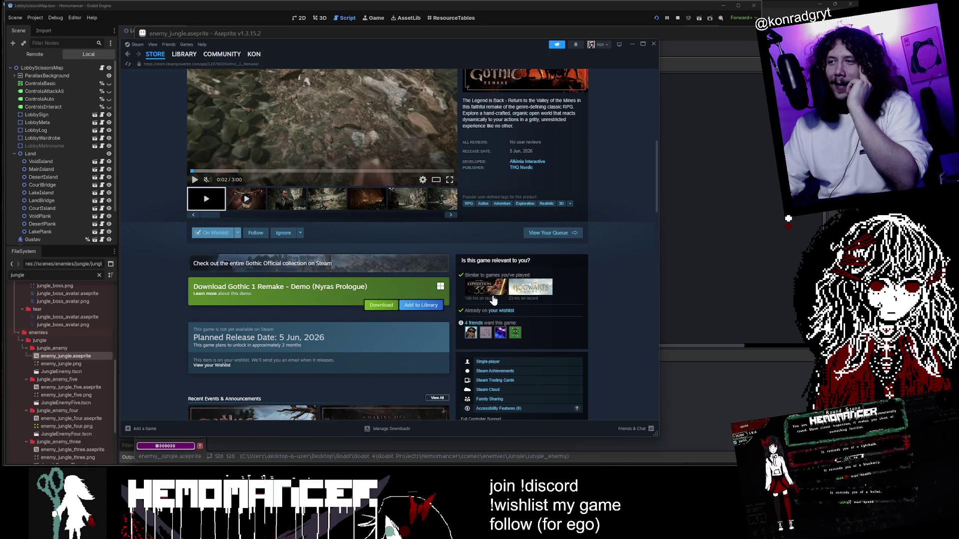
scroll(567, 289, "up", 2)
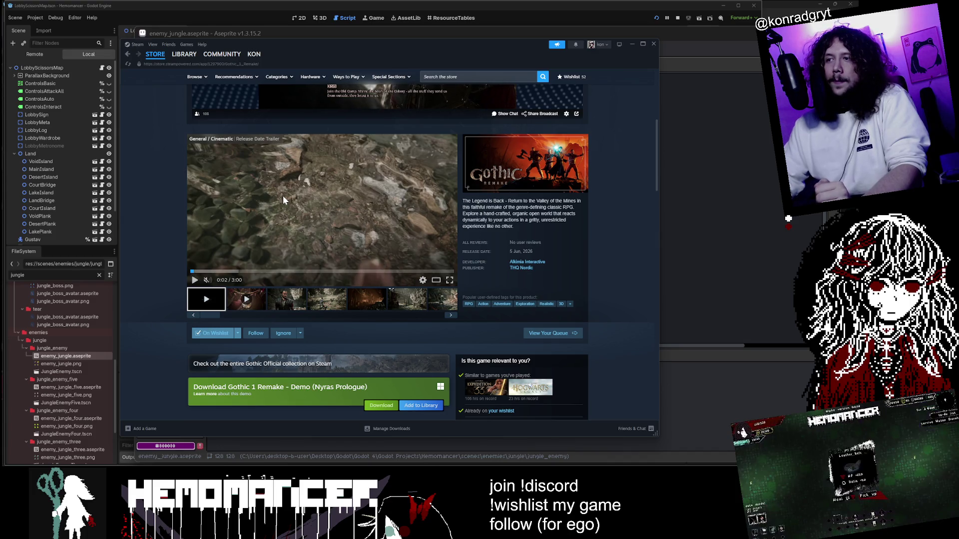
scroll(283, 196, "down", 2)
scroll(251, 204, "up", 3)
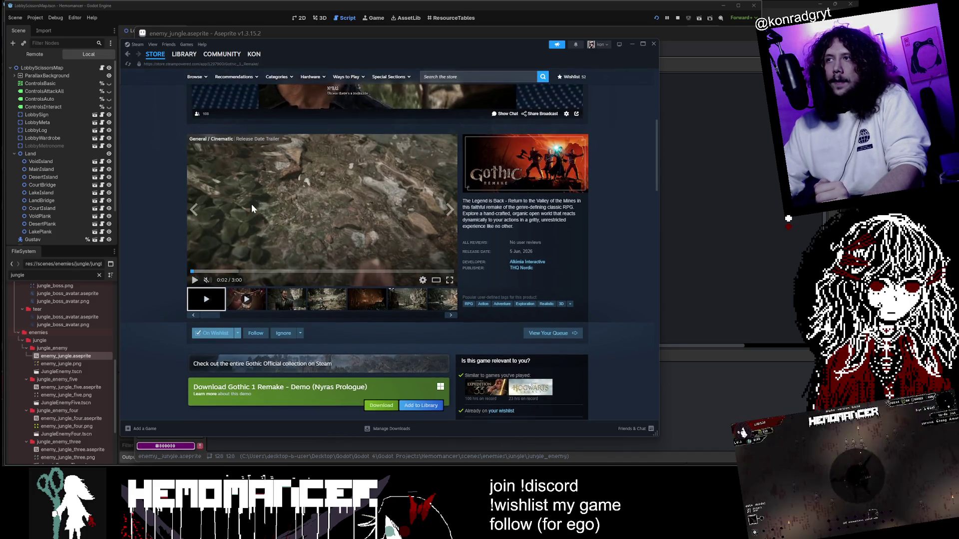
scroll(251, 206, "down", 3)
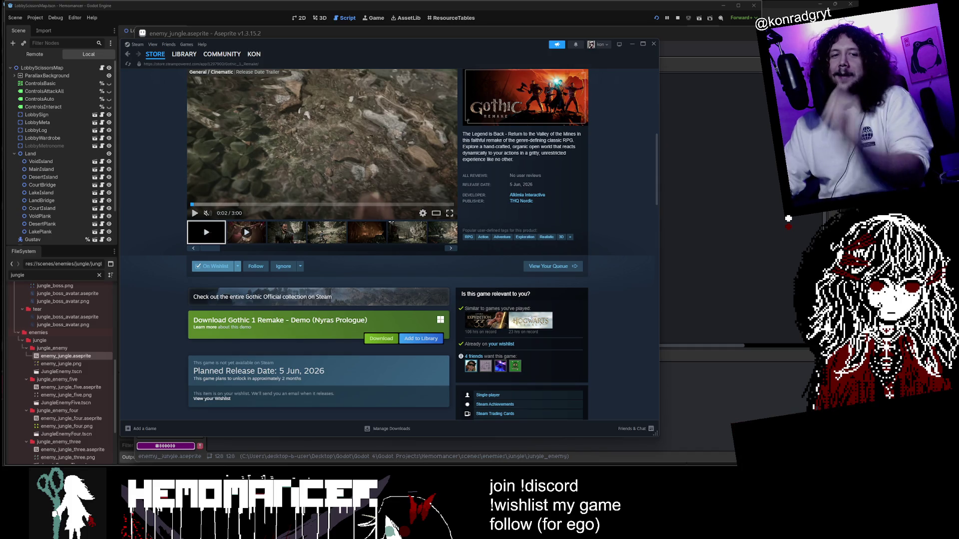
scroll(485, 308, "up", 10)
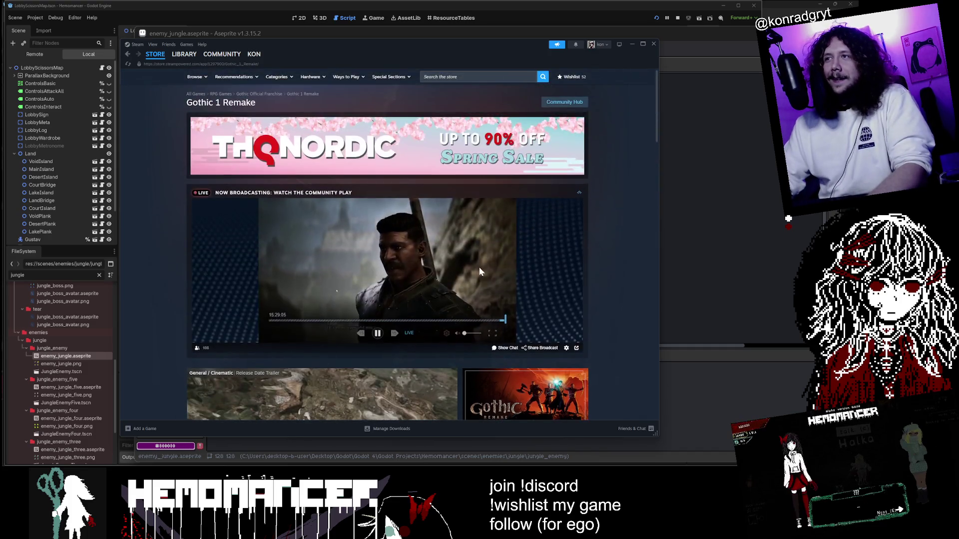
left_click(474, 76)
Open the Gothic Playable Teaser store page and pause its trailer.
type("gothic playable teaser")
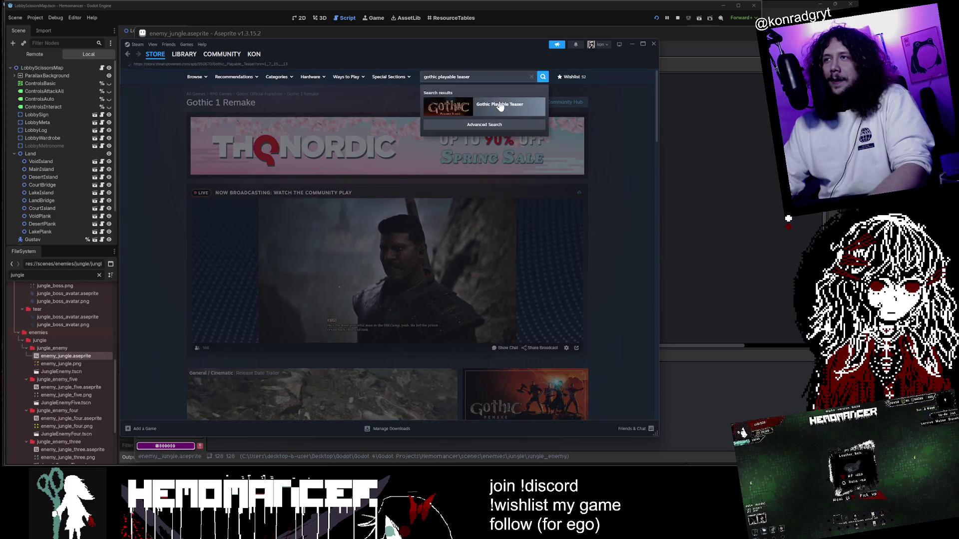
left_click(499, 104)
left_click(320, 215)
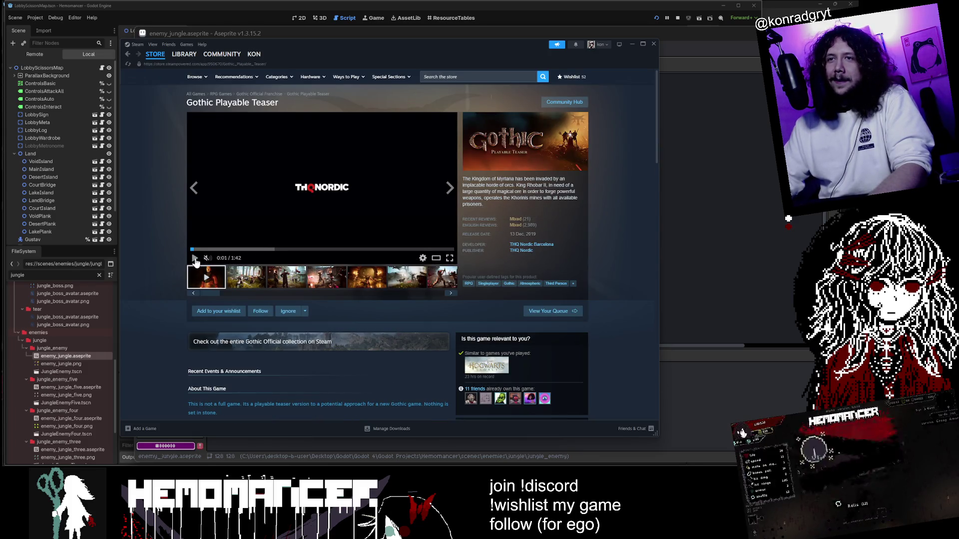
Read through the Mixed customer reviews, then go back to the store page.
left_click(517, 223)
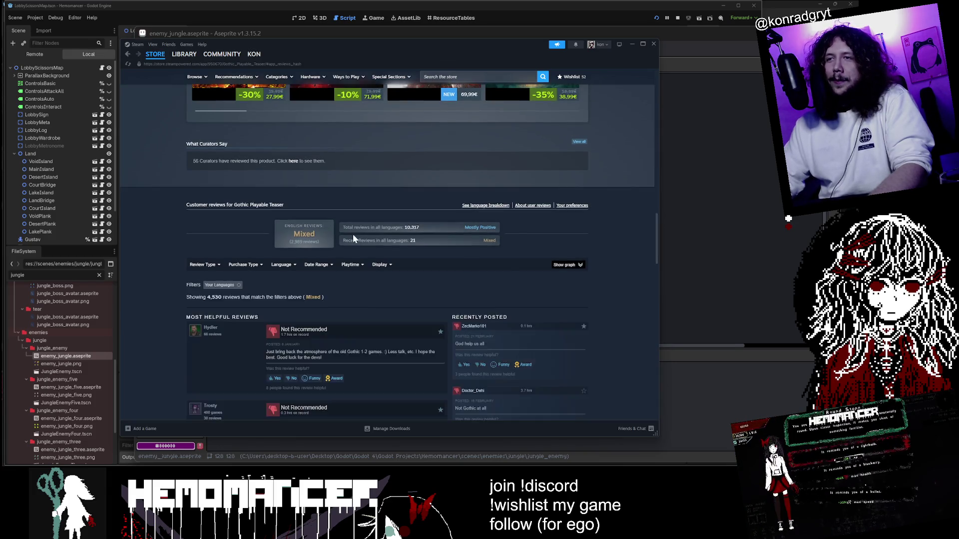
scroll(345, 233, "down", 4)
scroll(277, 236, "down", 1)
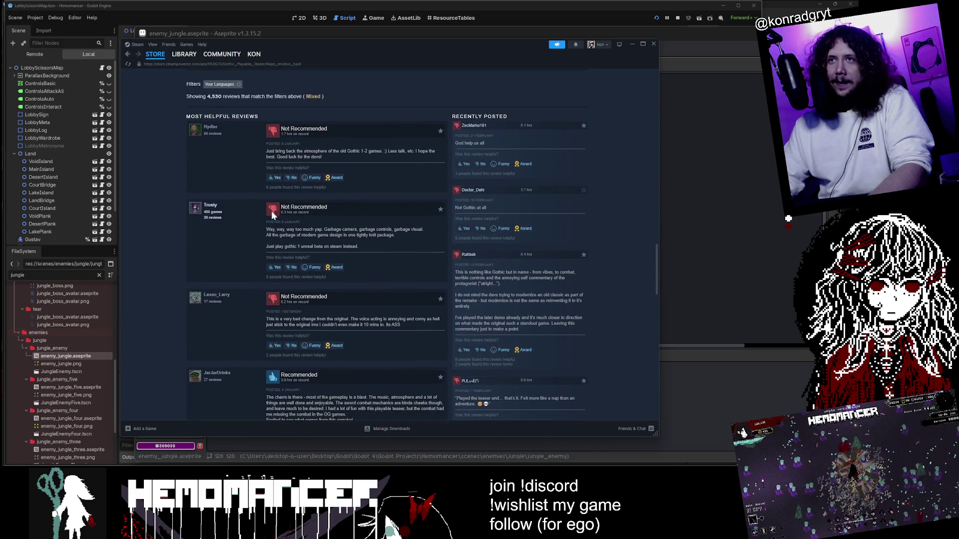
scroll(218, 100, "up", 2)
mouse_move(212, 134)
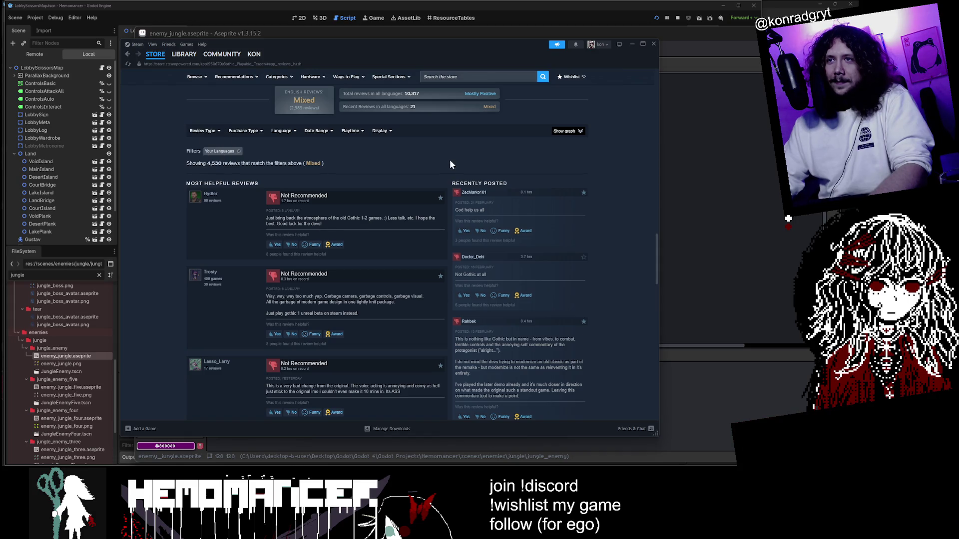
scroll(437, 158, "down", 2)
scroll(437, 157, "up", 2)
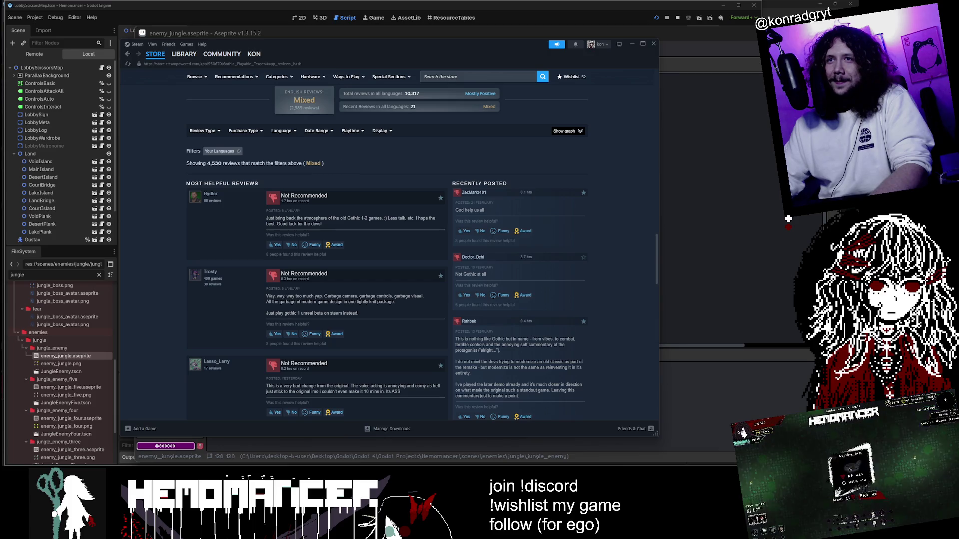
scroll(327, 166, "down", 6)
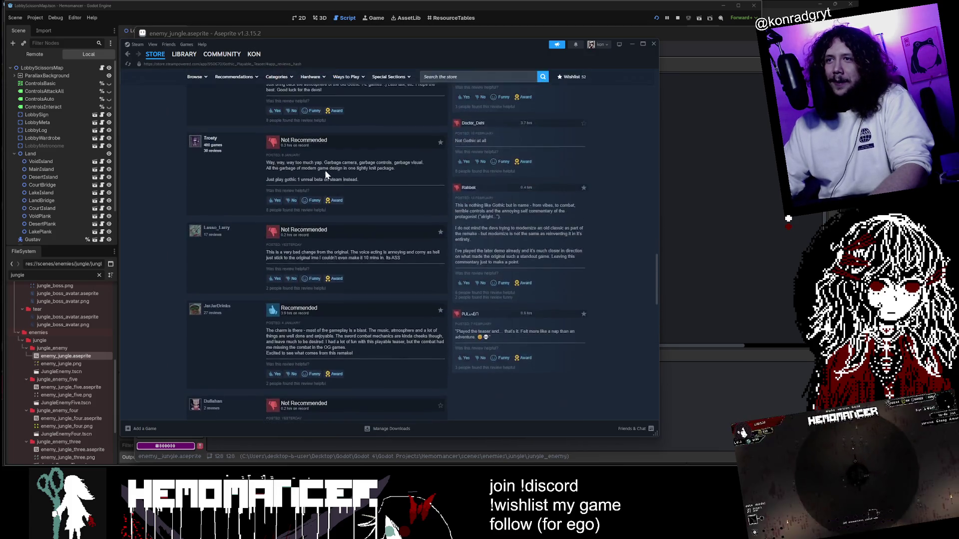
scroll(335, 173, "up", 5)
scroll(370, 194, "up", 3)
scroll(351, 185, "down", 4)
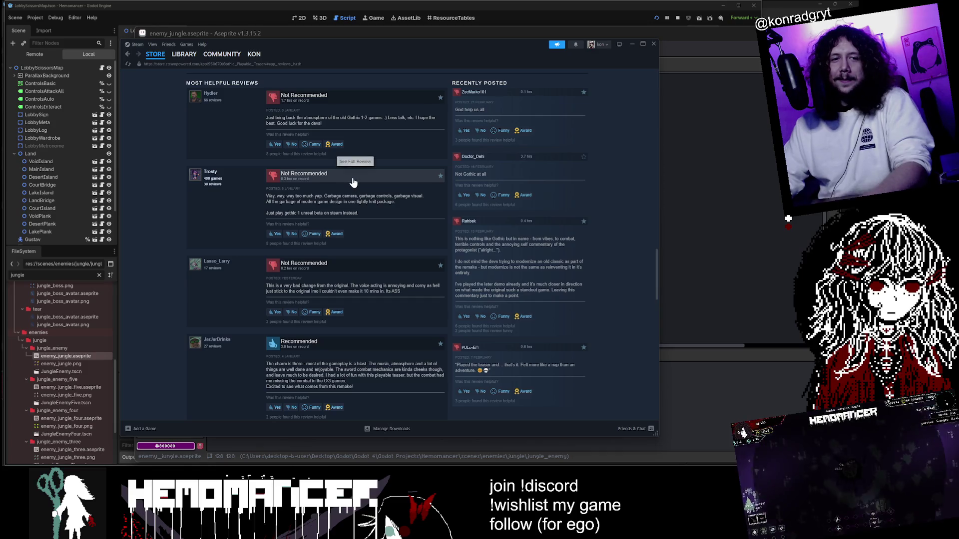
scroll(350, 184, "down", 4)
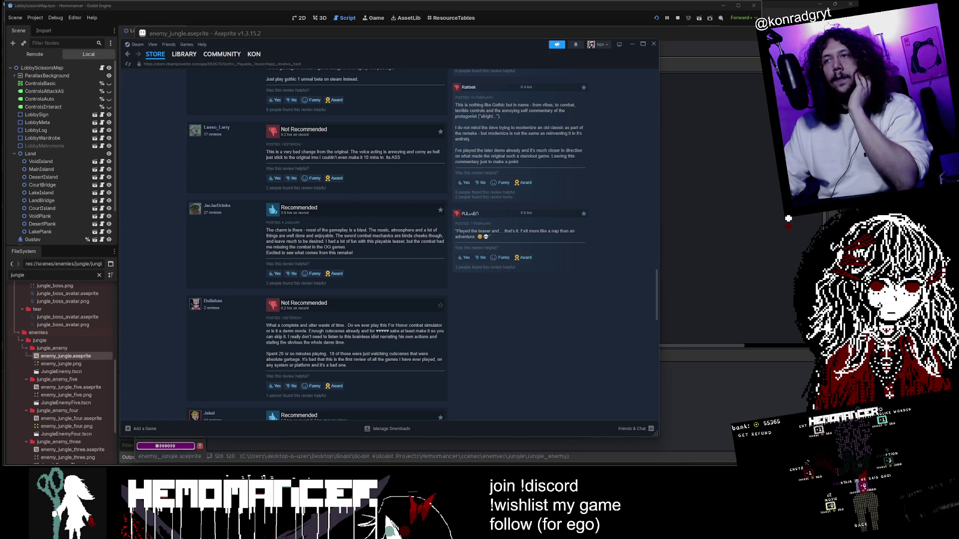
scroll(414, 175, "up", 6)
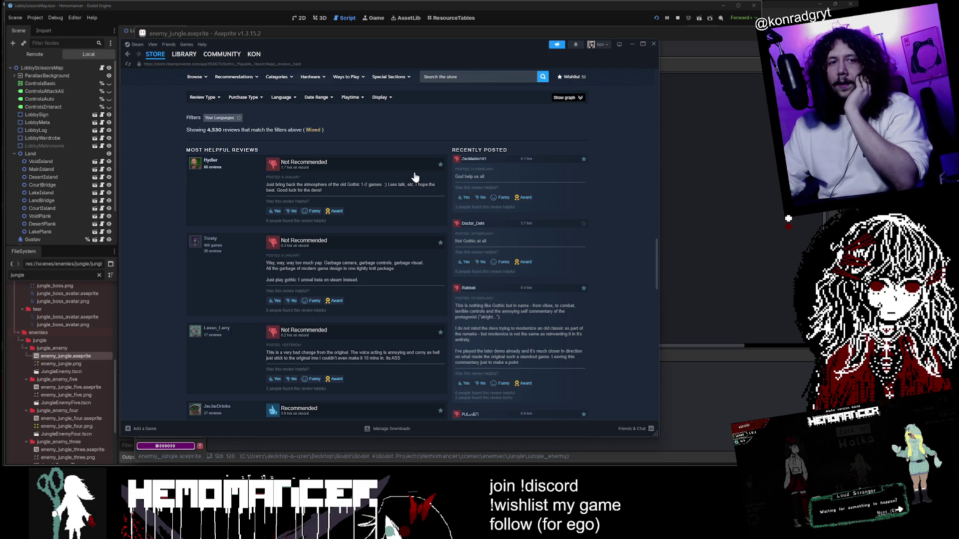
scroll(252, 121, "up", 2)
left_click(128, 56)
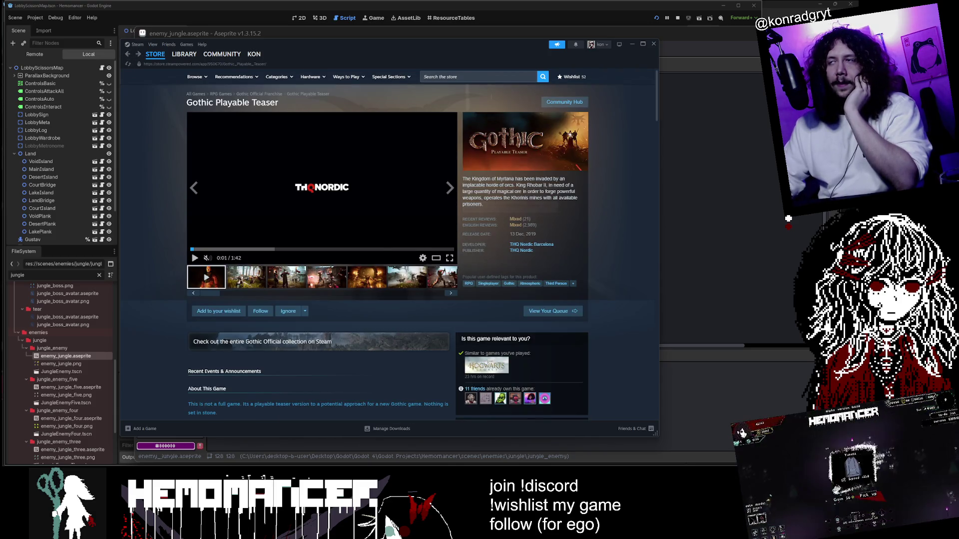
Browse the screenshots full size with the arrow keys, then close the viewer.
left_click(328, 184)
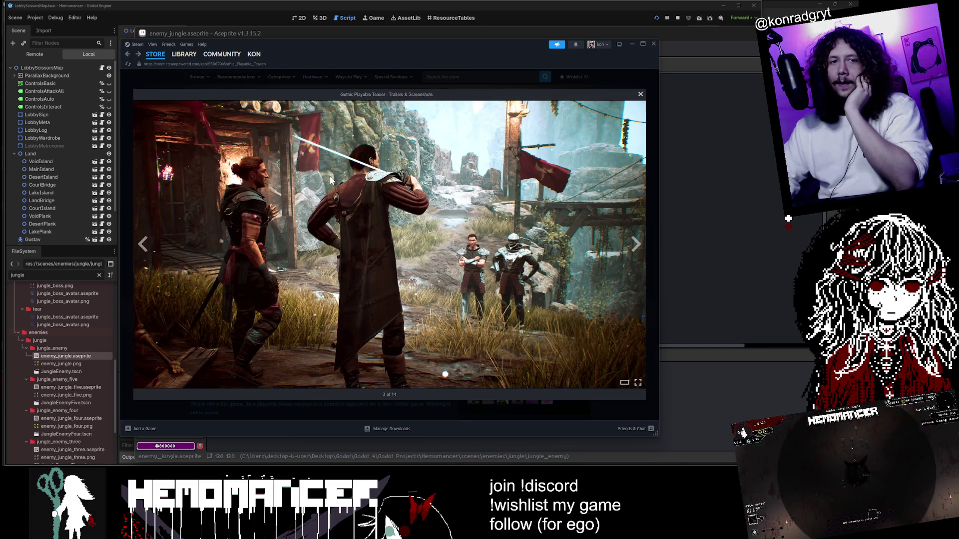
key("Right")
key("Right")
key("Right")
key("Right")
key("Right")
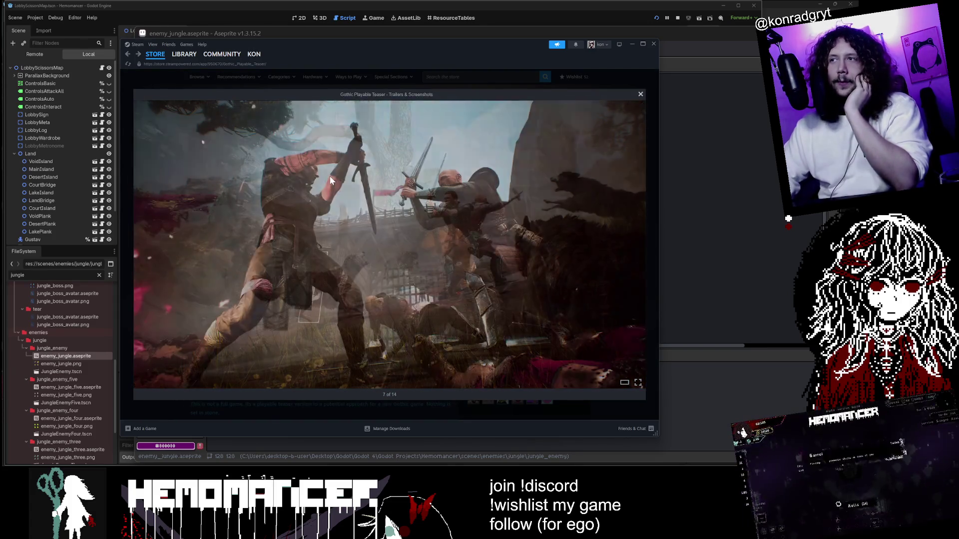
key("Left")
key("Left")
key("Left")
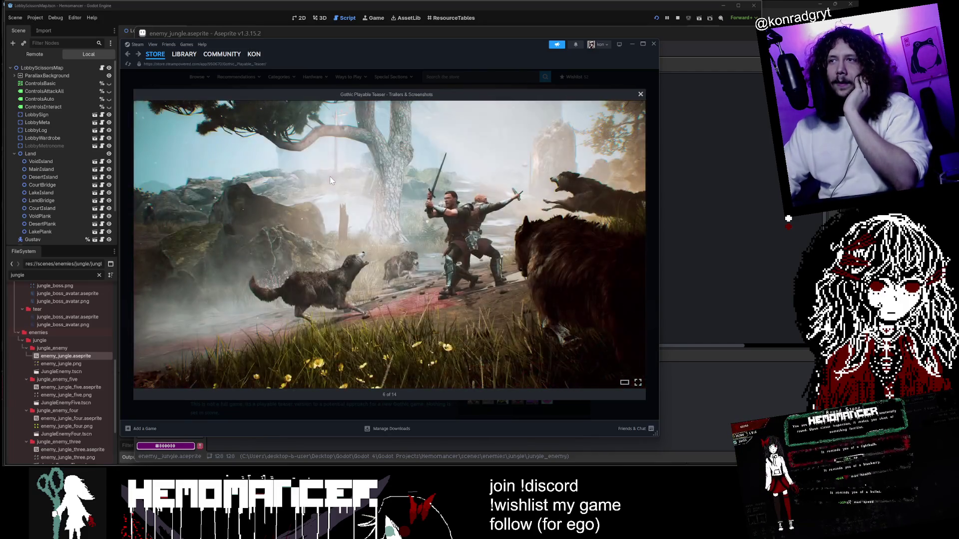
key("Left")
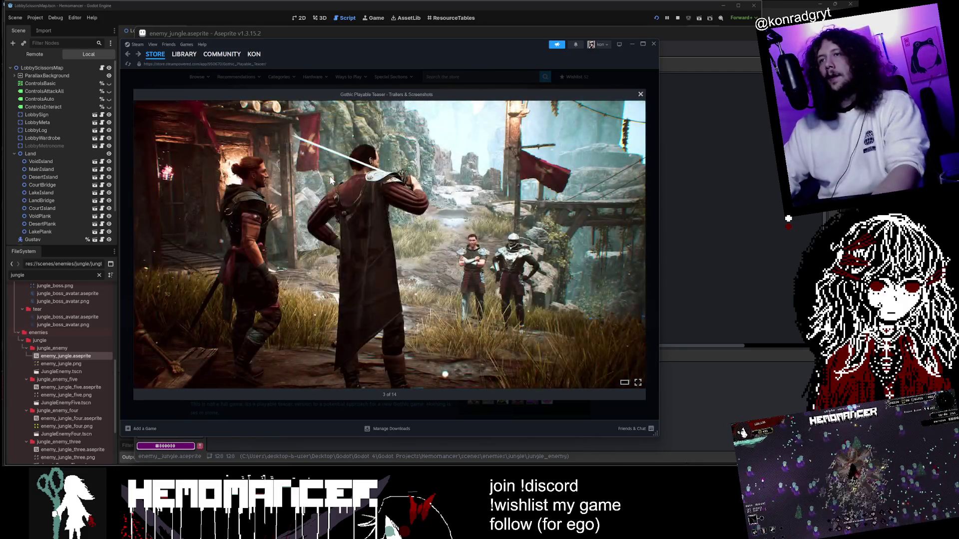
key("Escape")
left_click(494, 76)
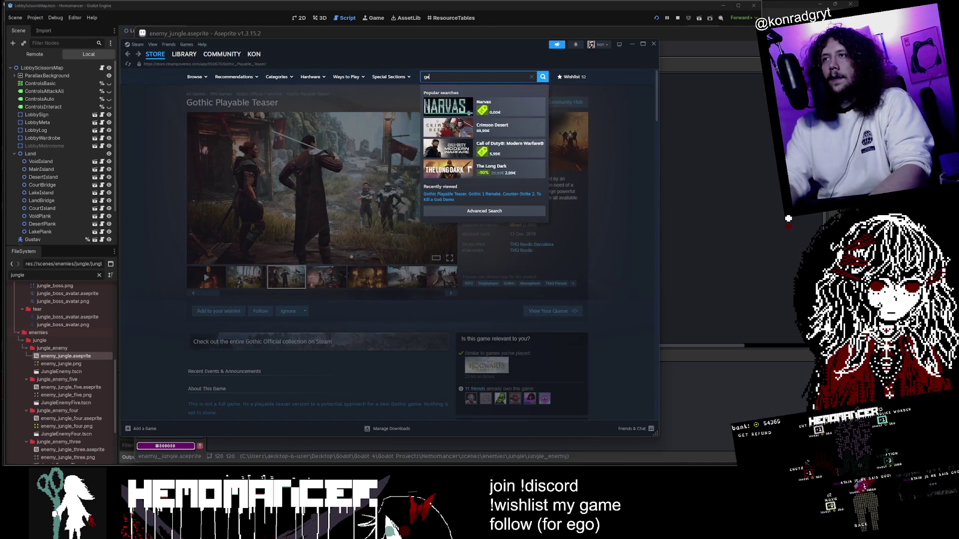
type("gothic")
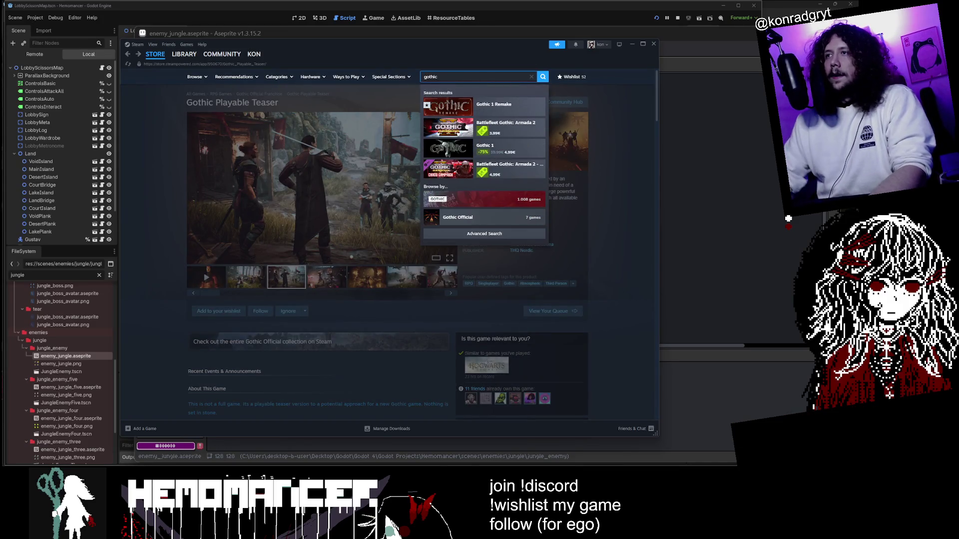
left_click(501, 111)
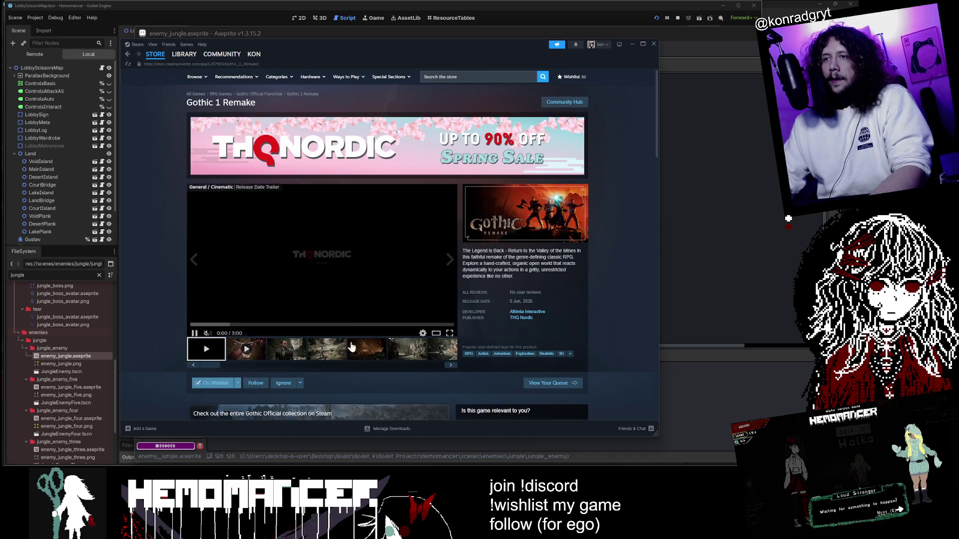
scroll(300, 330, "down", 3)
left_click(287, 334)
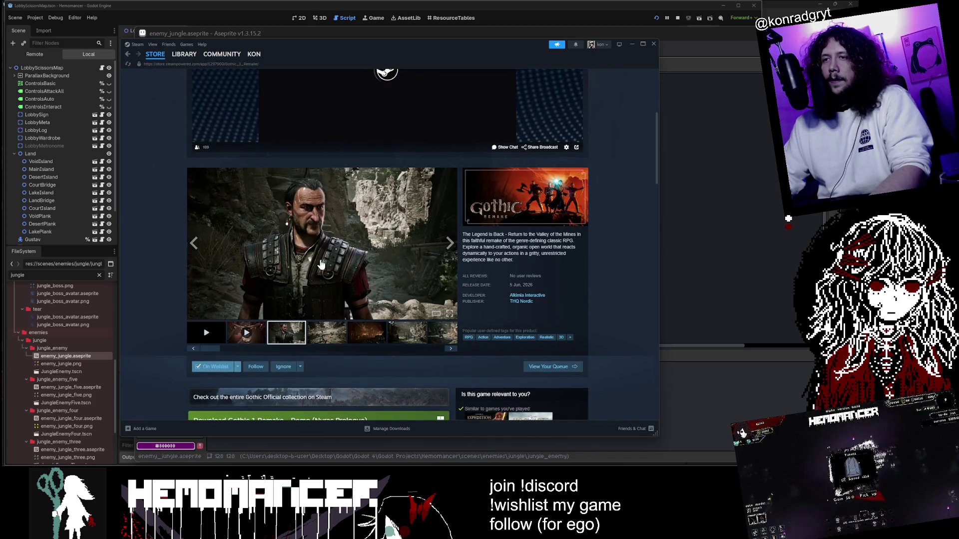
left_click(329, 257)
left_click(329, 257)
left_click(329, 257)
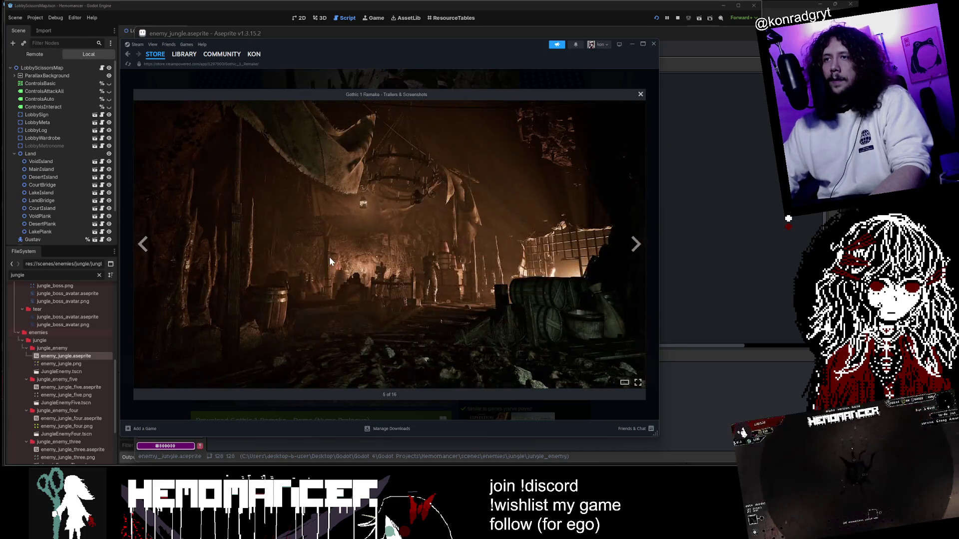
left_click(329, 257)
left_click(328, 257)
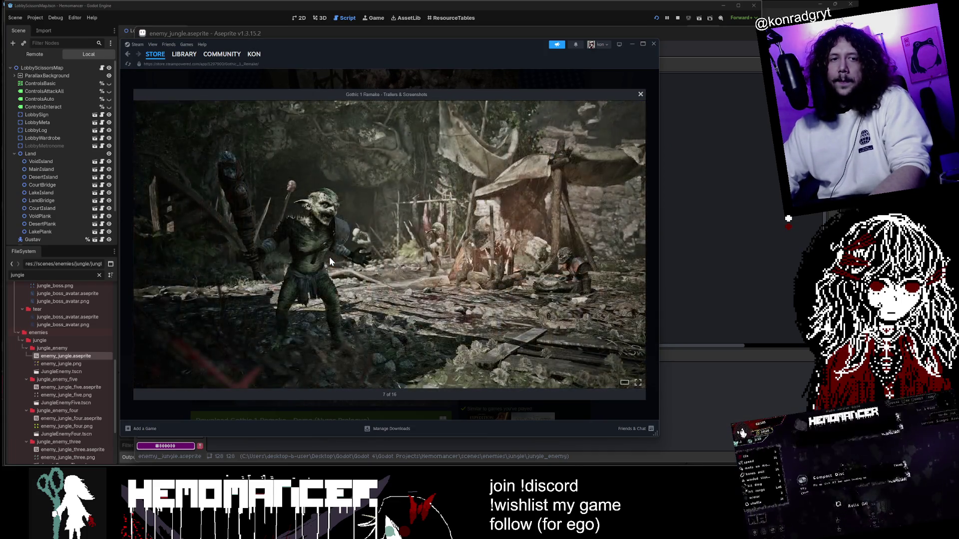
left_click(328, 256)
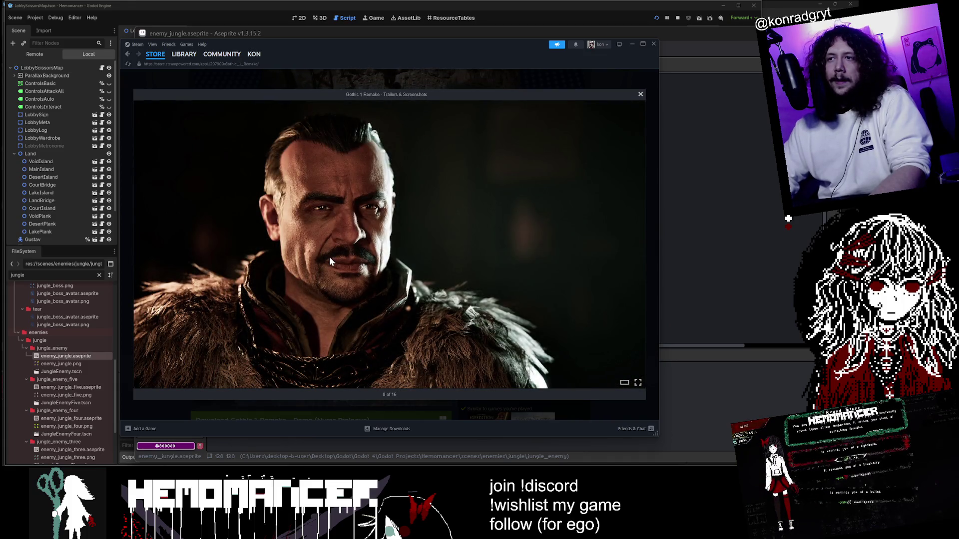
key("Left")
key("Left")
key("Left")
key("Right")
key("Right")
key("Right")
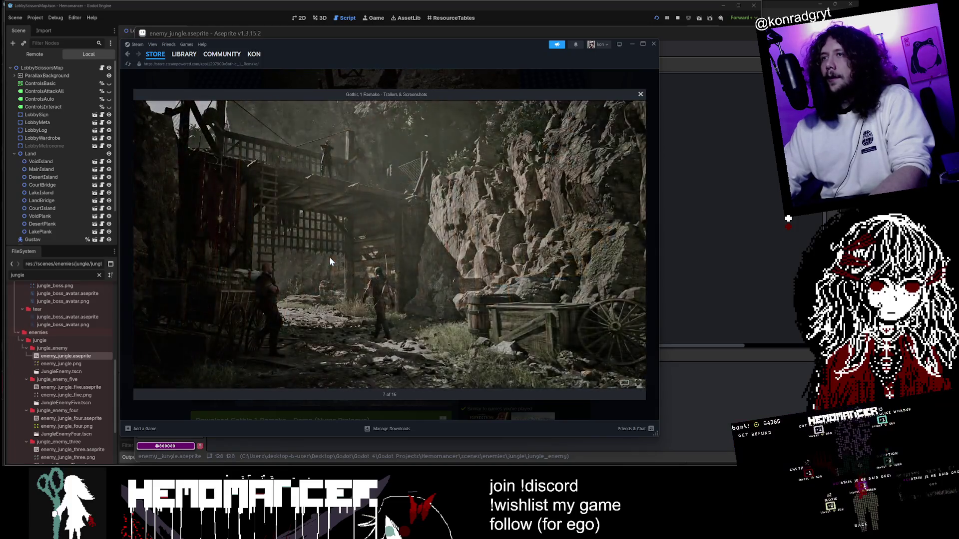
key("Right")
key("Right")
key("Right")
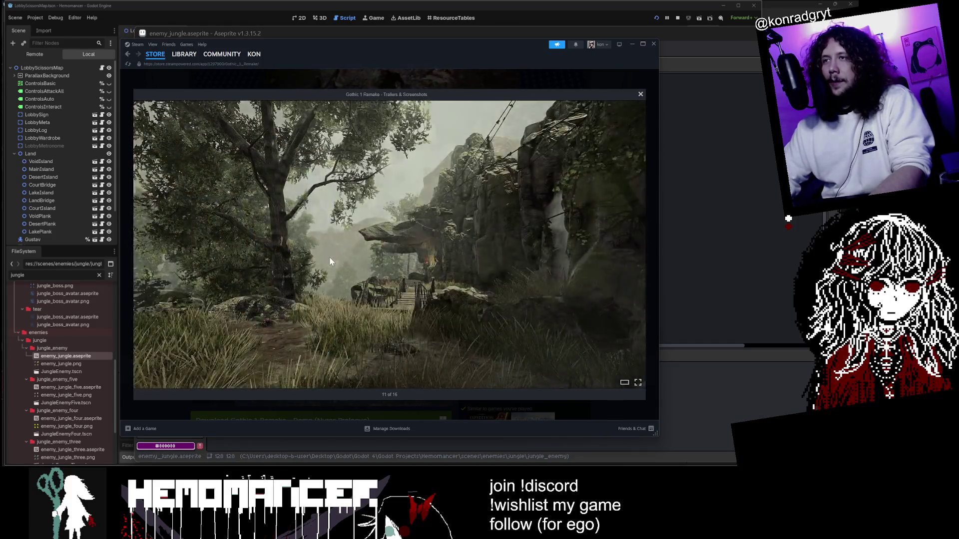
key("Right")
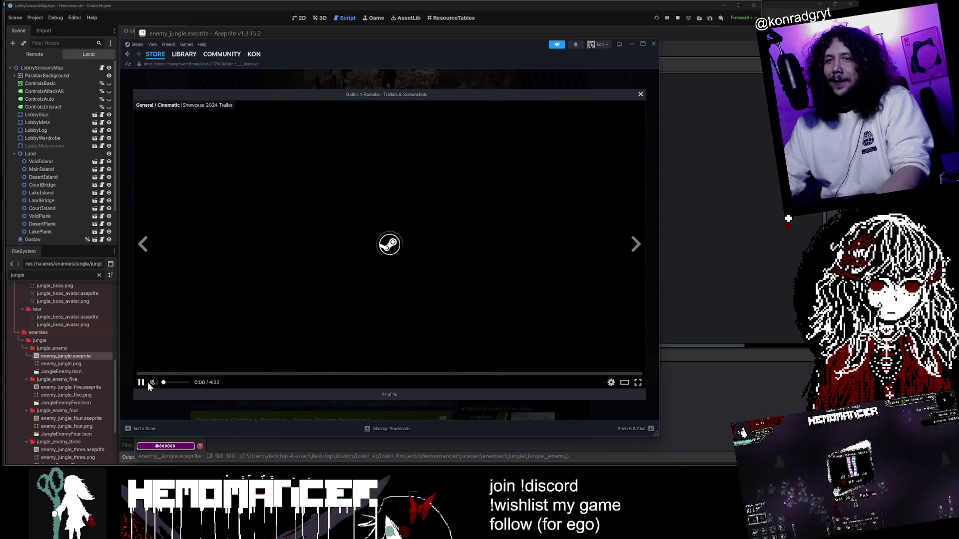
left_click(641, 93)
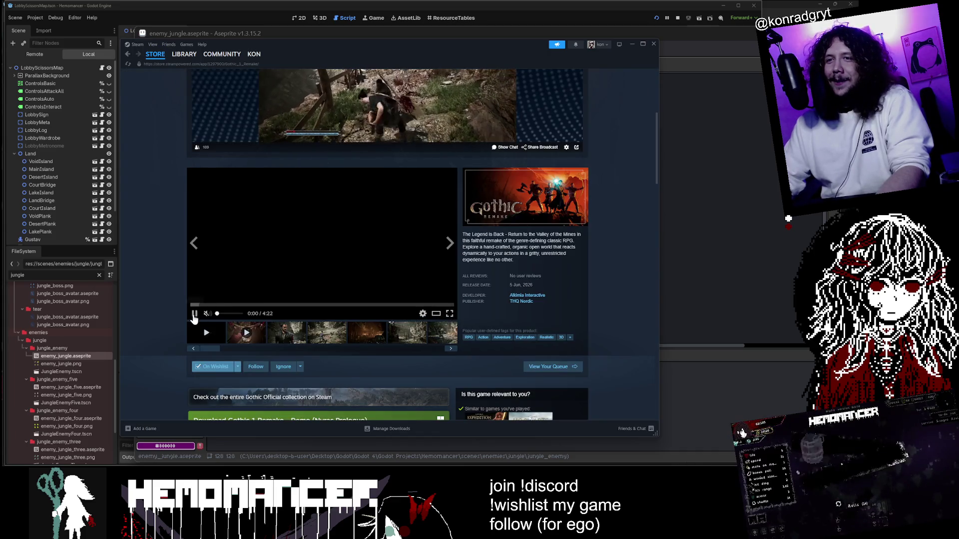
scroll(242, 283, "down", 1)
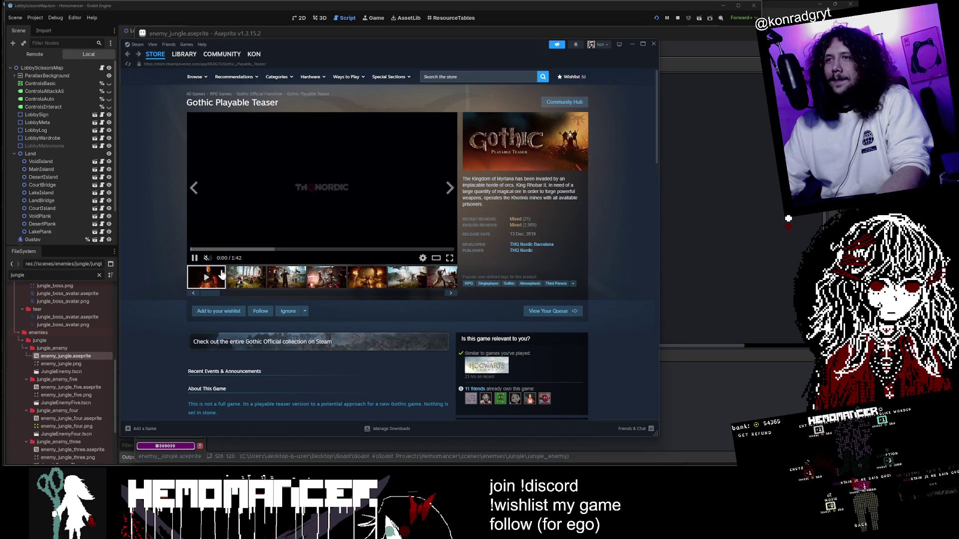
Pause the Gothic Playable Teaser trailer at 0:01 and select the fifth screenshot.
left_click(194, 259)
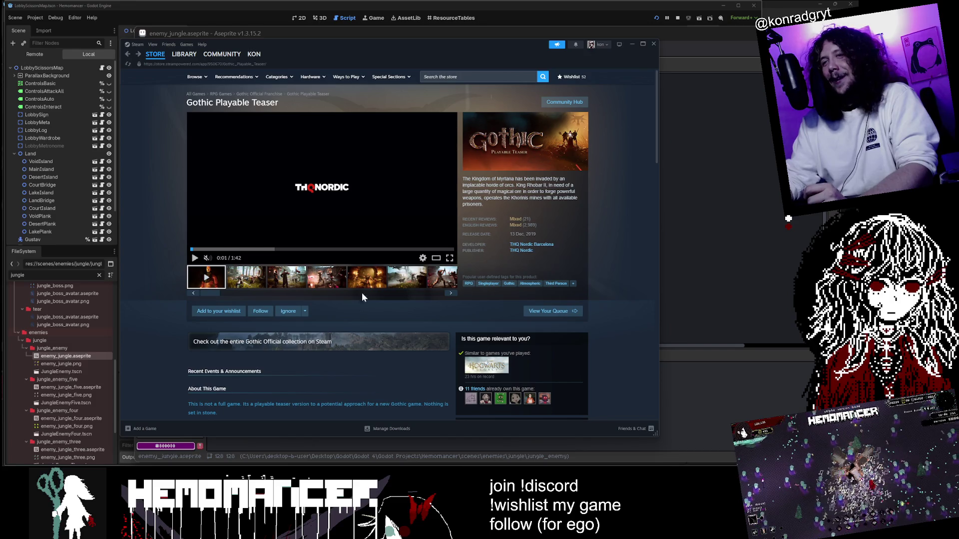
left_click(367, 277)
View the screenshot full size, page forward four images, then back to the first.
left_click(352, 160)
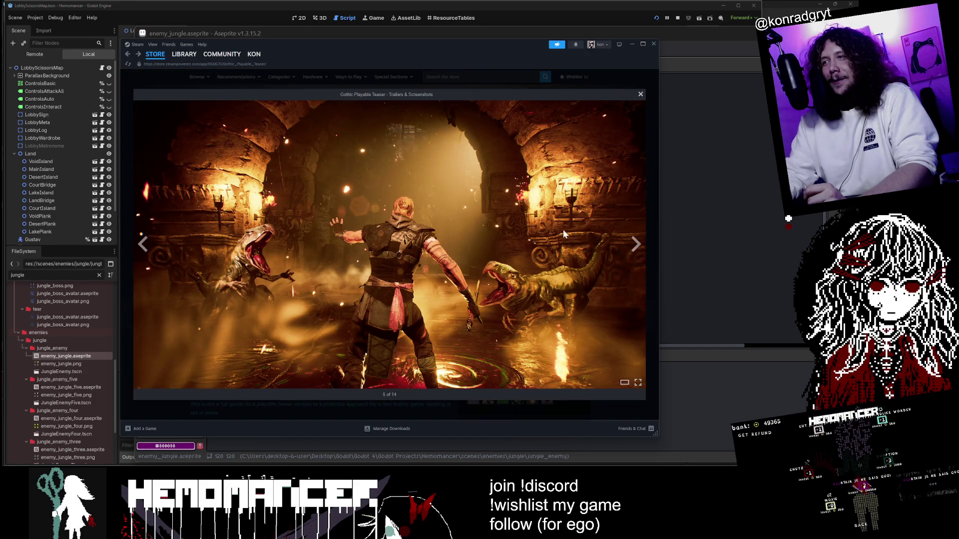
left_click(633, 246)
left_click(632, 249)
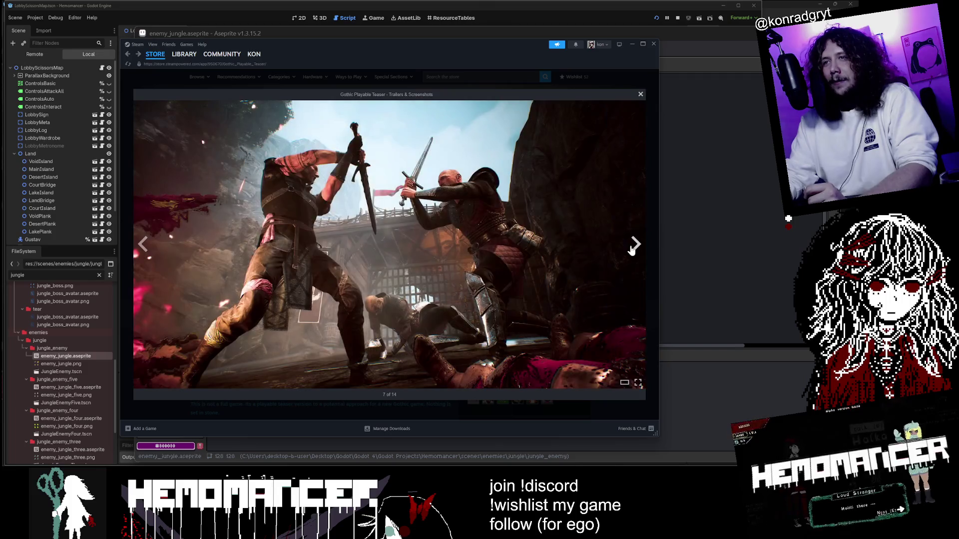
left_click(632, 248)
left_click(632, 249)
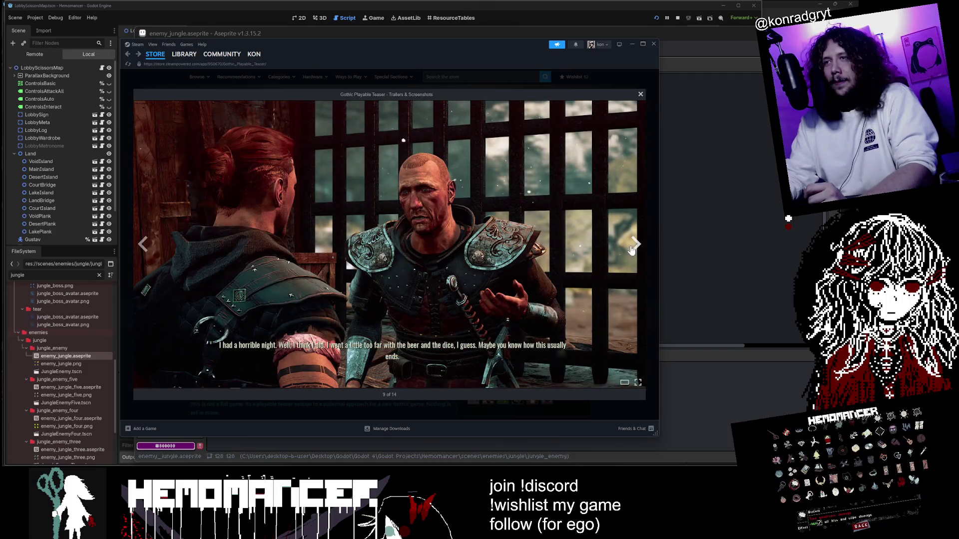
left_click(144, 246)
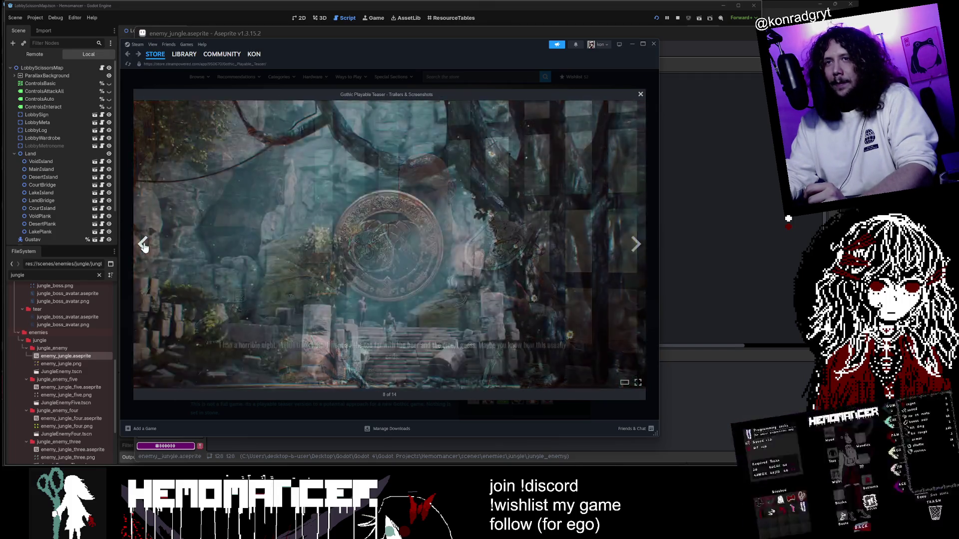
left_click(144, 246)
left_click(144, 246)
left_click(144, 246)
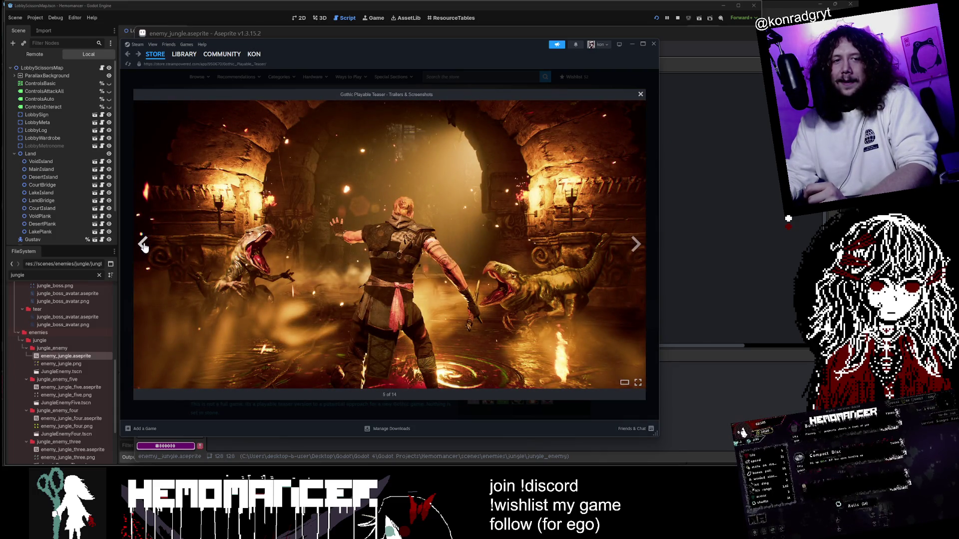
left_click(144, 246)
left_click(144, 245)
left_click(144, 246)
left_click(144, 246)
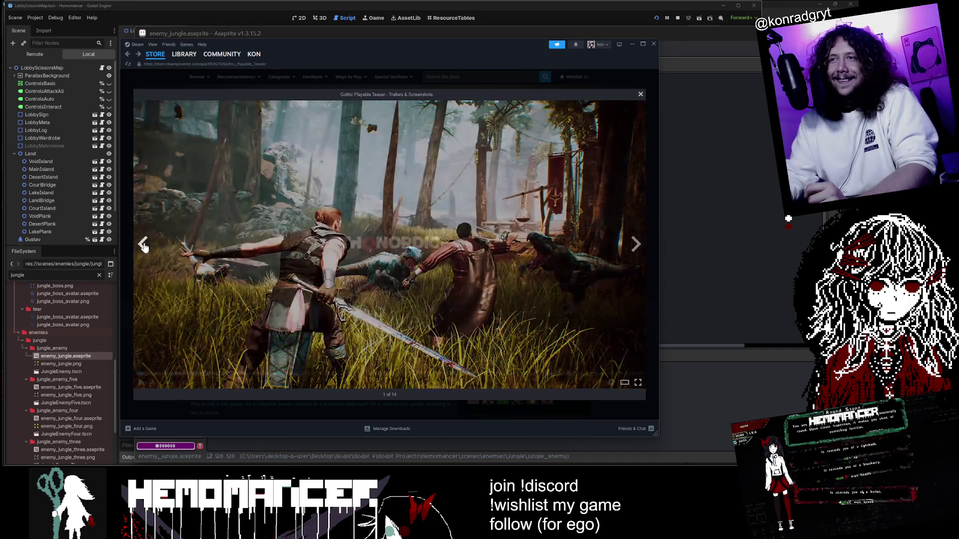
Page forward four screenshots and close the full-size viewer.
left_click(635, 244)
left_click(635, 245)
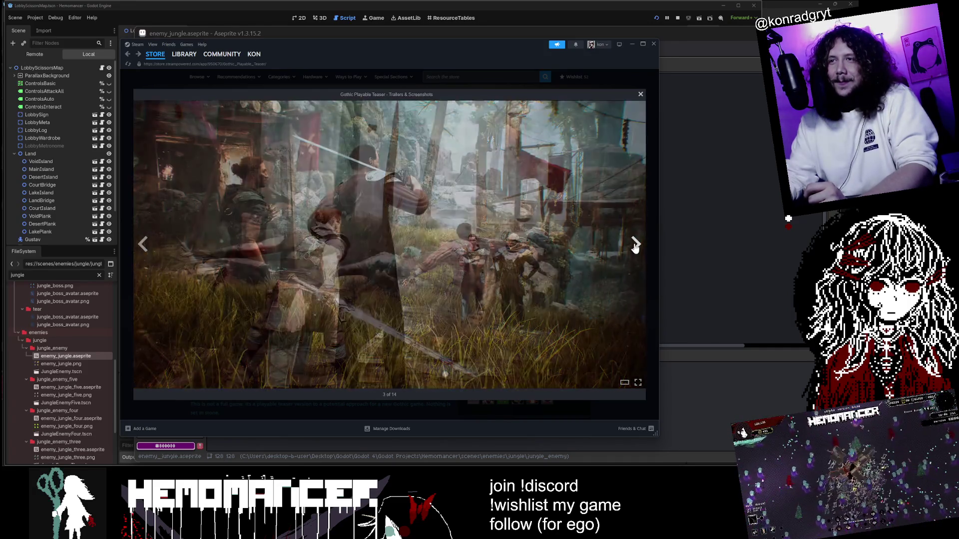
left_click(635, 244)
left_click(636, 244)
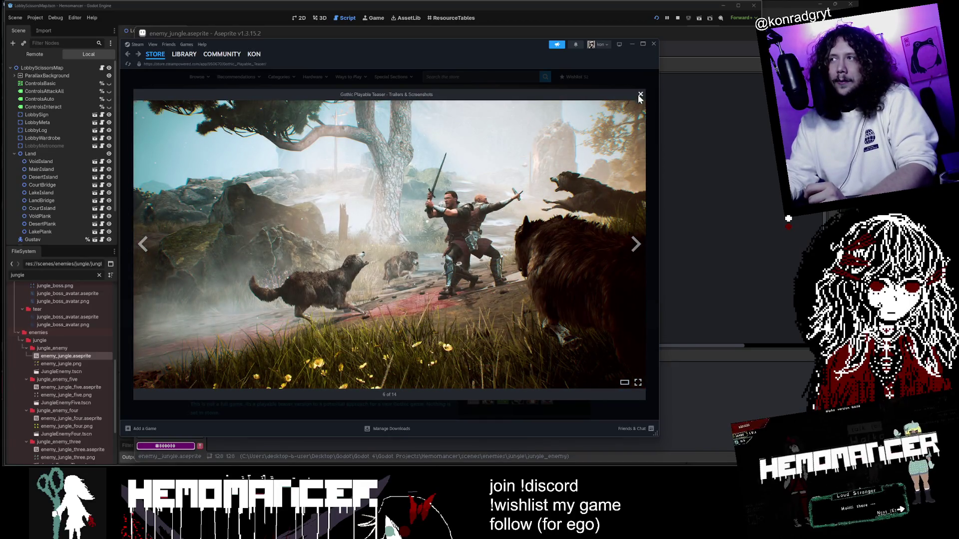
left_click(639, 95)
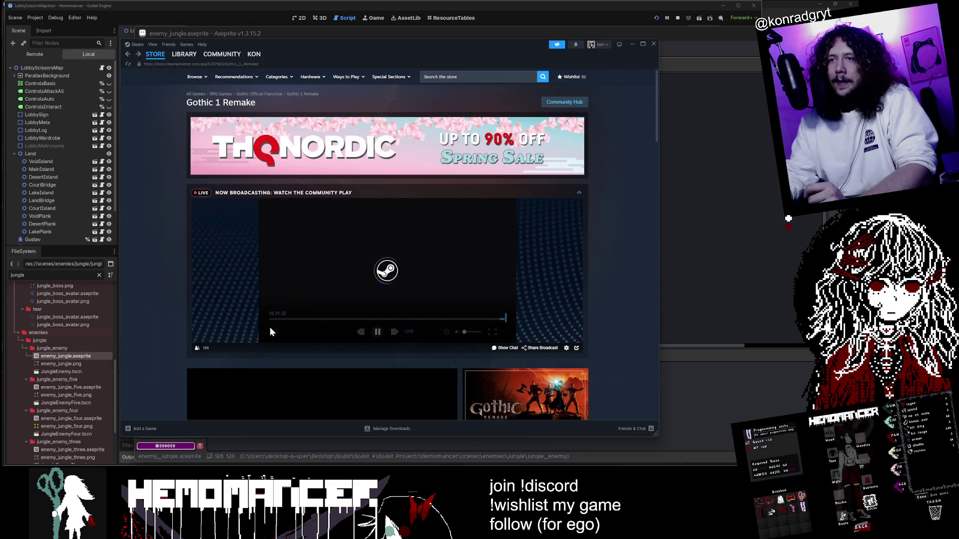
Watch the Gothic trailer, skipping to 0:20 and 0:39, then close the viewer.
scroll(215, 329, "down", 4)
left_click(435, 315)
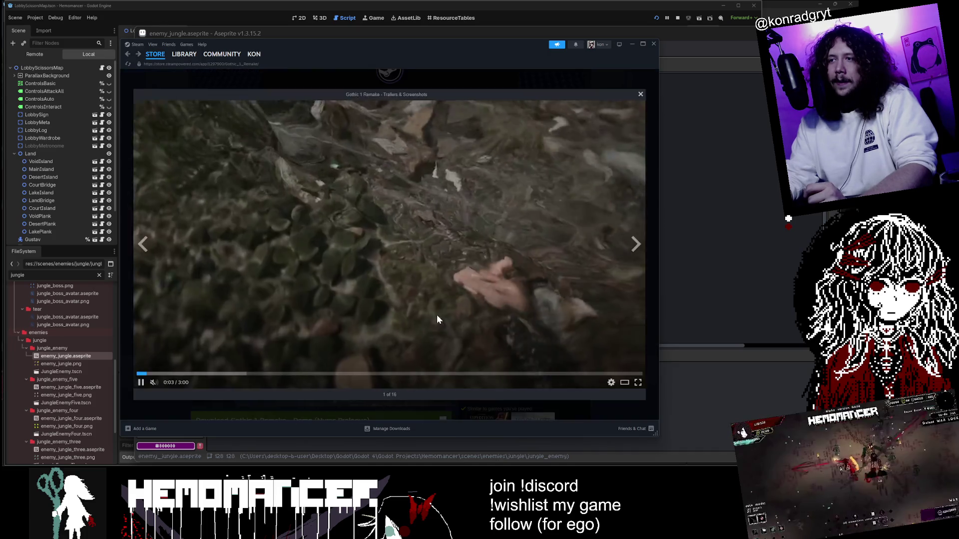
left_click(193, 373)
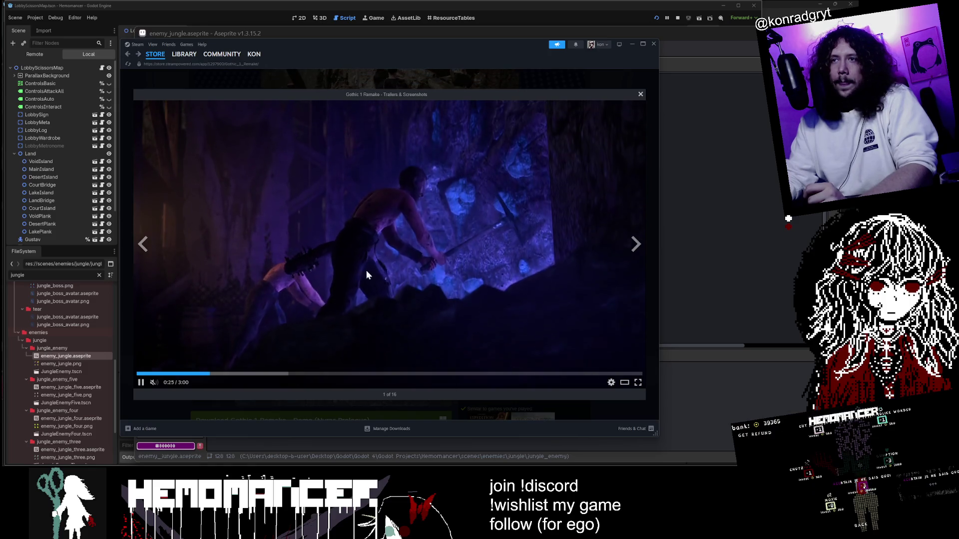
left_click(248, 374)
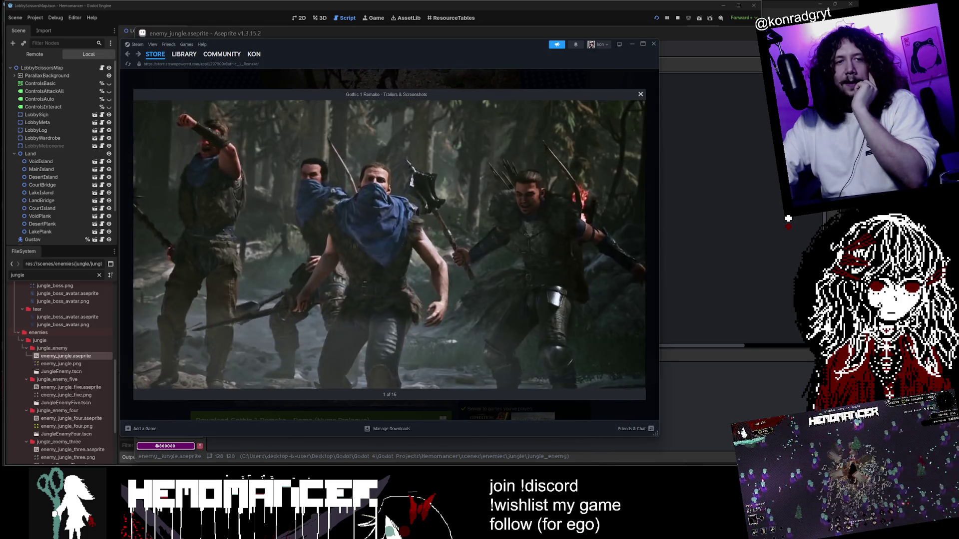
mouse_move(430, 199)
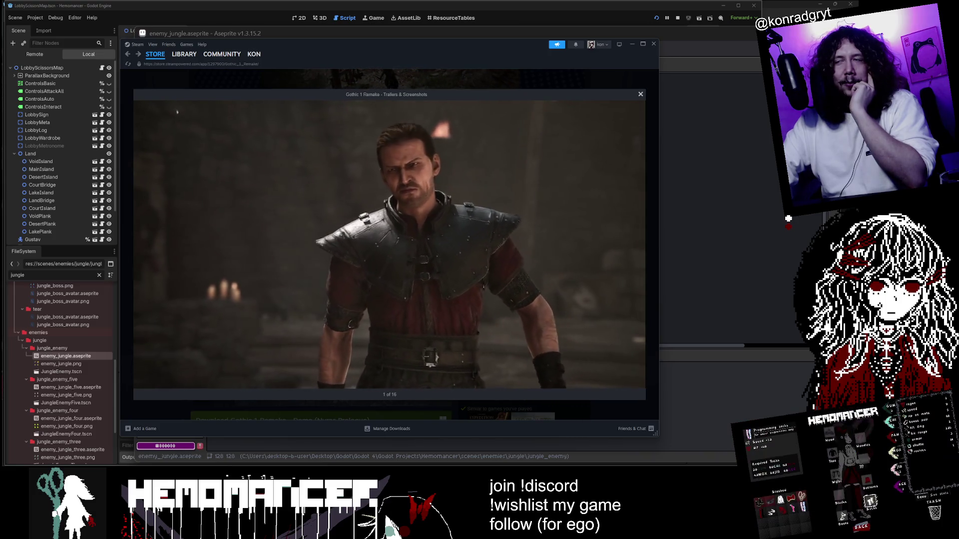
mouse_move(606, 183)
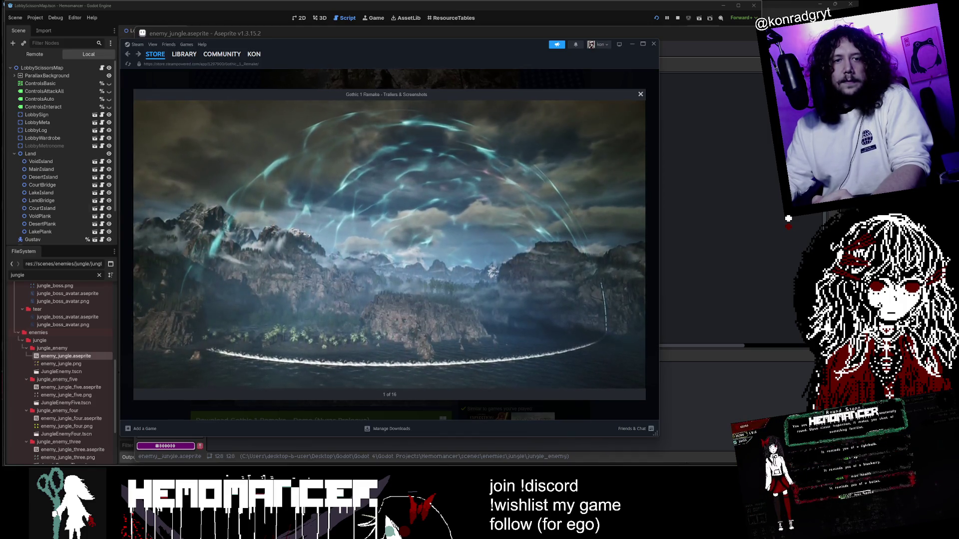
left_click(640, 94)
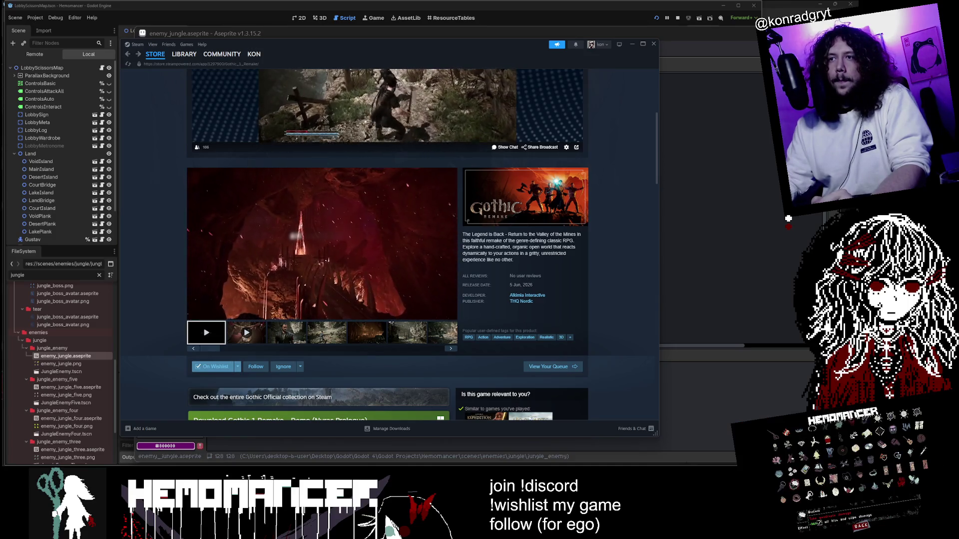
Close Steam, glance at the Header Capsule file, then return to enemy_jungle and Godot.
left_click(654, 43)
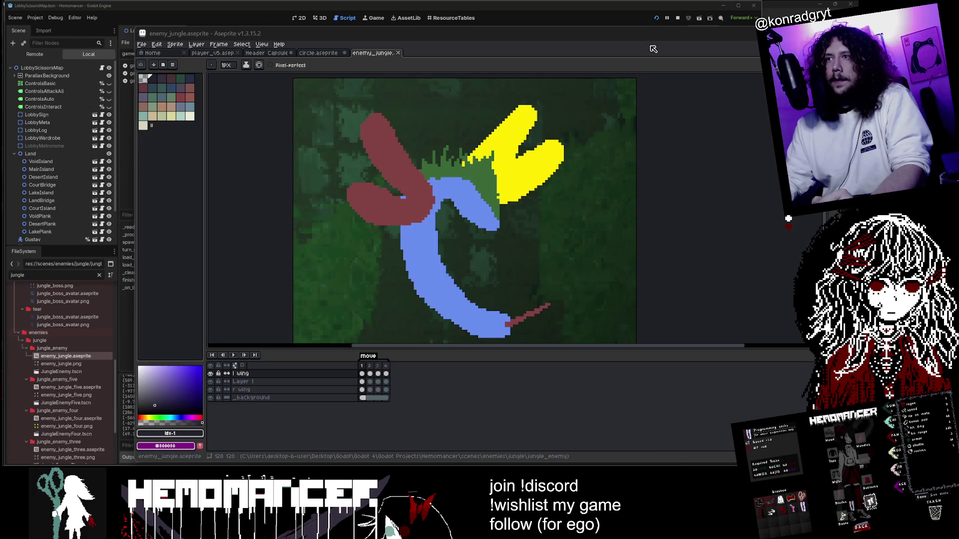
scroll(650, 104, "down", 1)
left_click(267, 52)
left_click(374, 53)
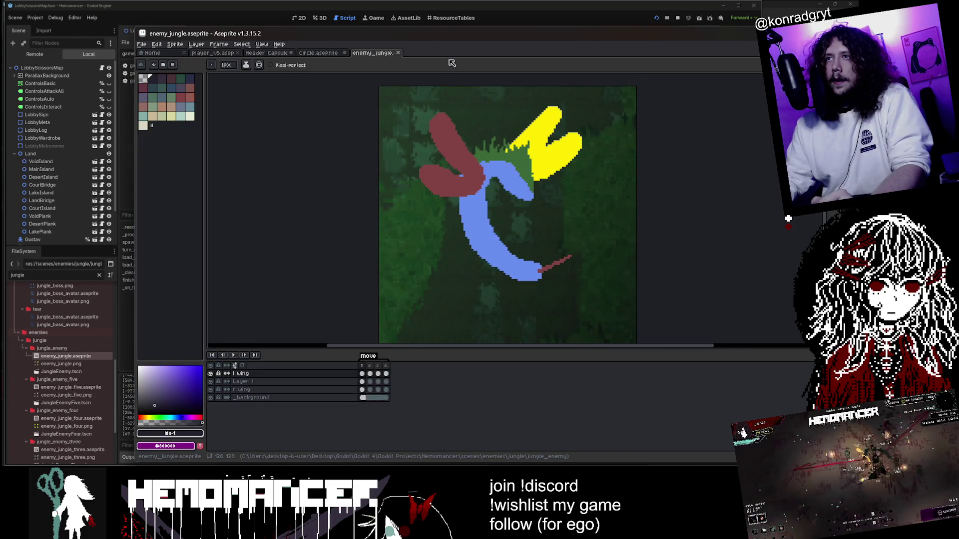
key("alt+Tab")
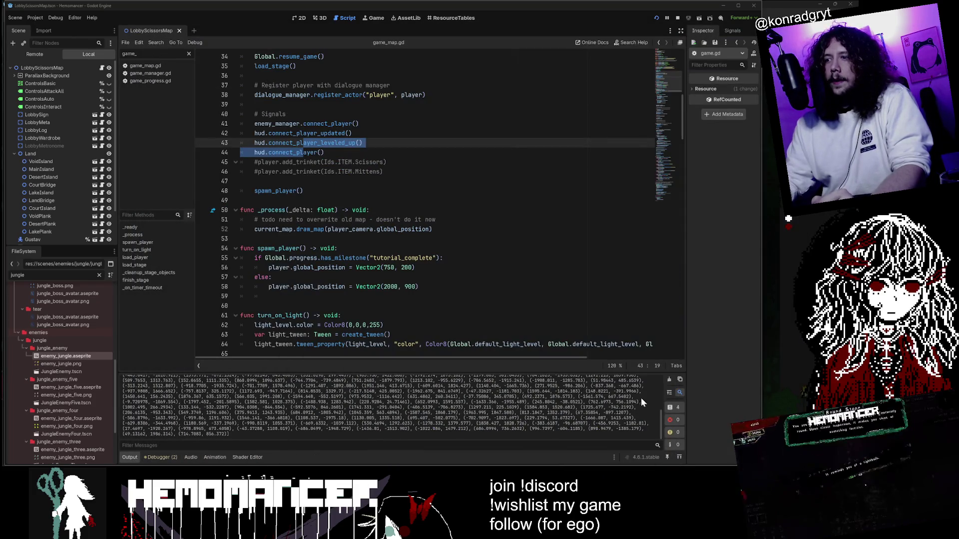
Clear the Output log, delete the blank line before turn_on_light, and run with F5.
left_click(670, 381)
left_click(280, 181)
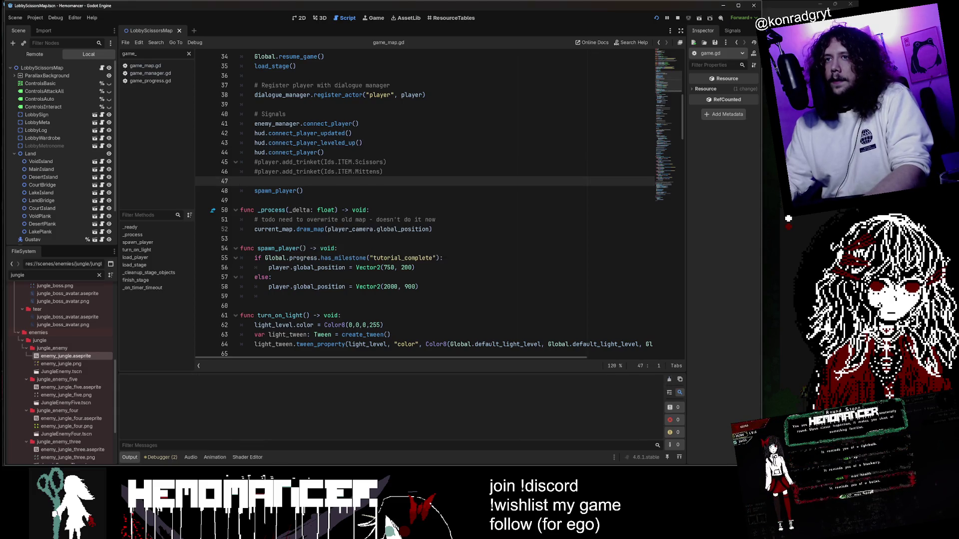
scroll(424, 200, "up", 8)
left_click(322, 258)
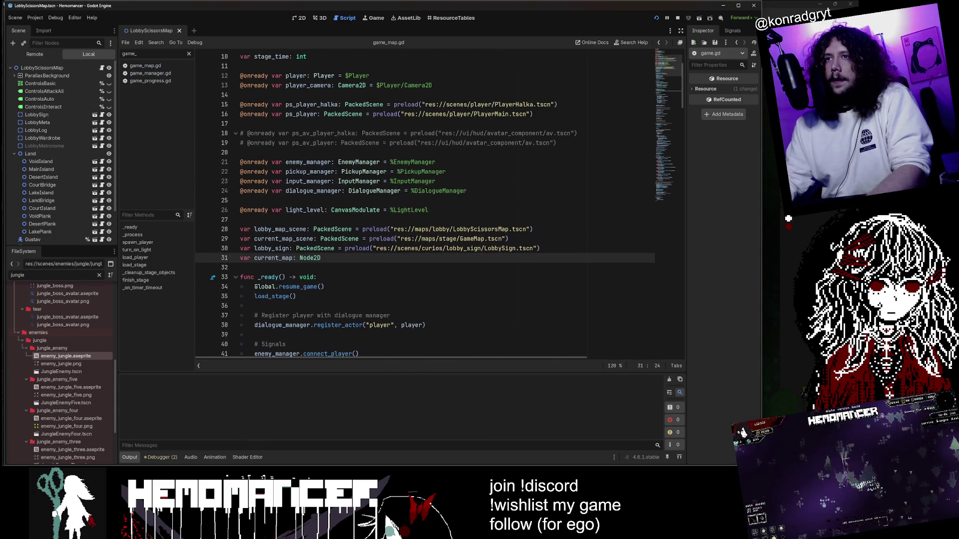
scroll(424, 205, "down", 12)
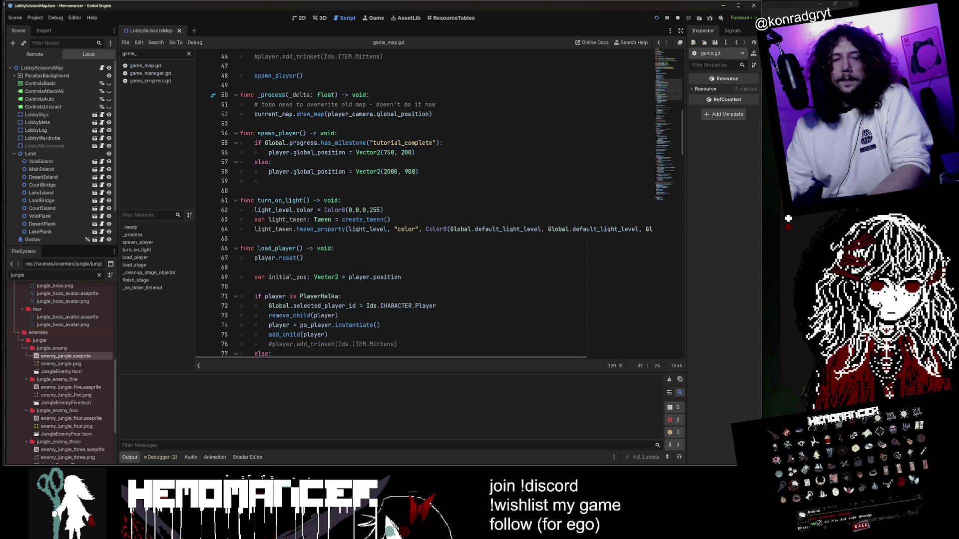
key("Up")
key("Up")
key("Delete")
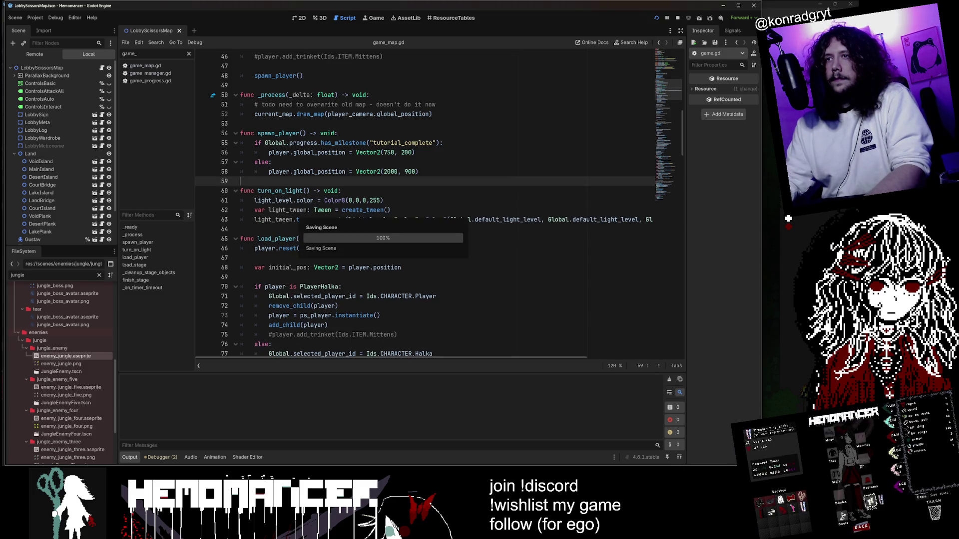
left_click(409, 104)
key("F5")
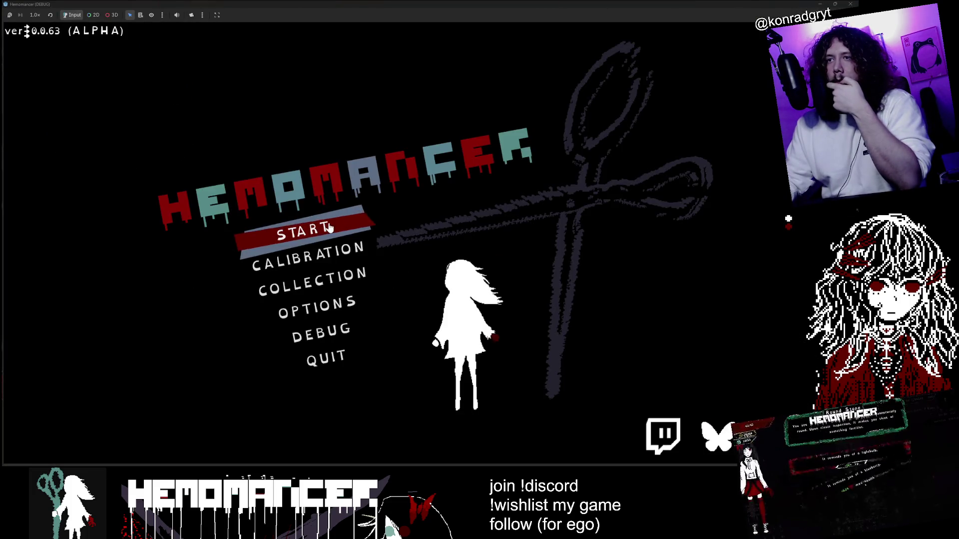
Start the game, walk past the Bookstand to the Wardrobe, and use it.
left_click(331, 230)
key("a")
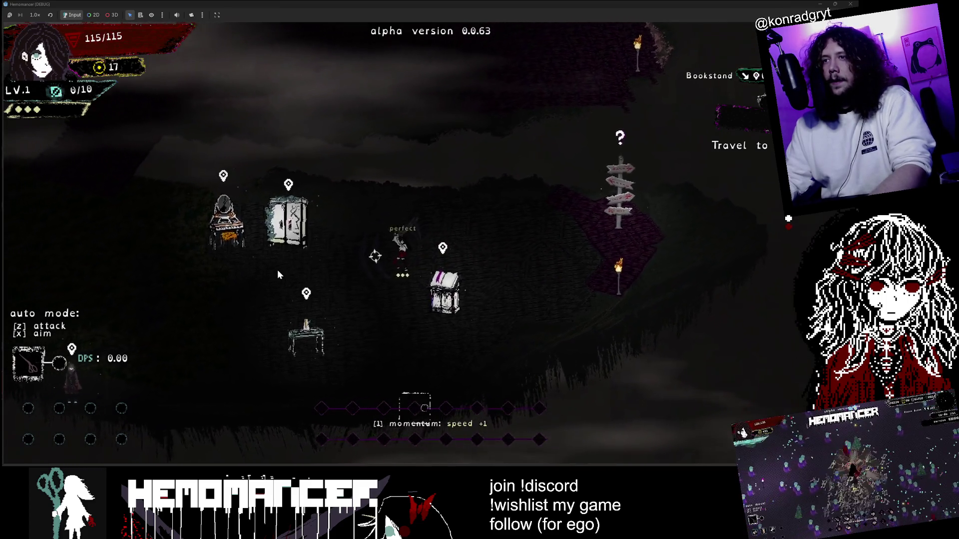
key("d")
key("s")
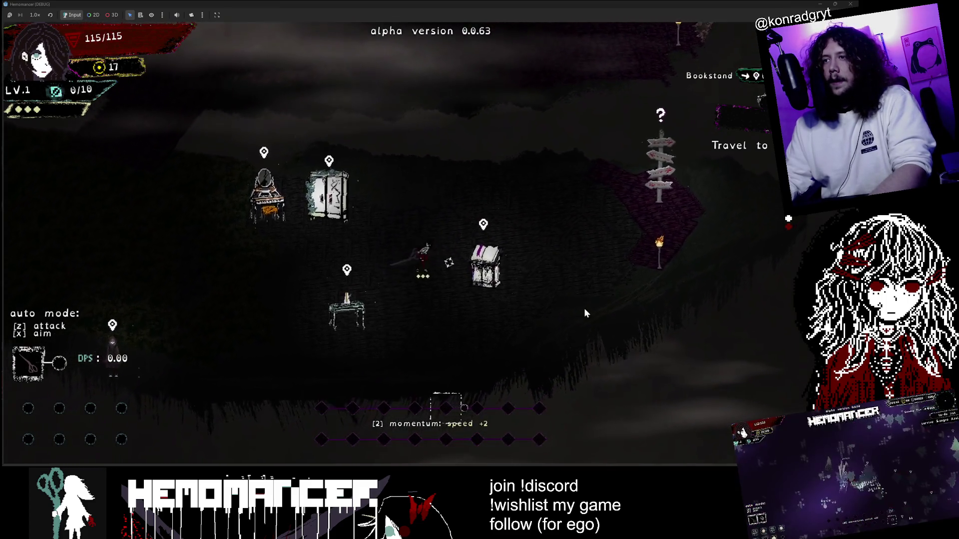
key("d")
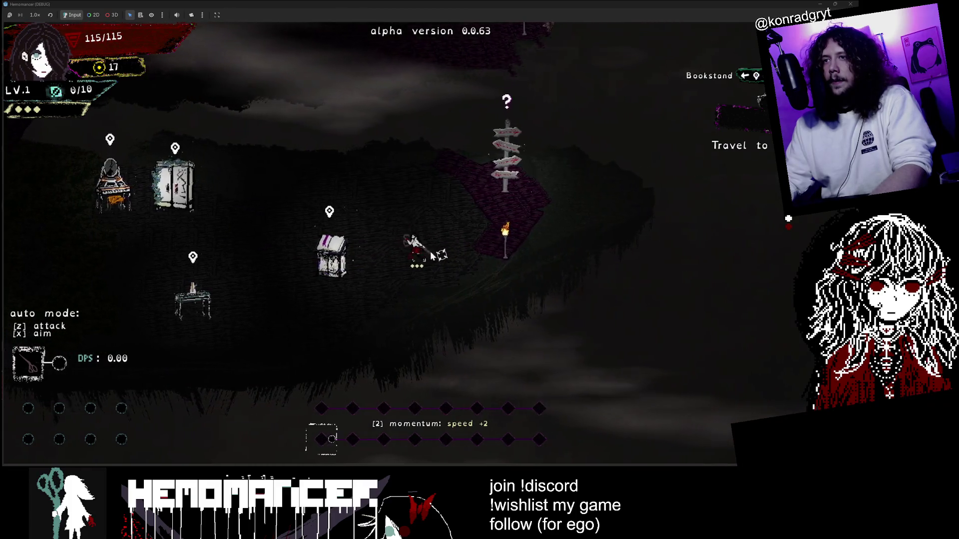
key("a")
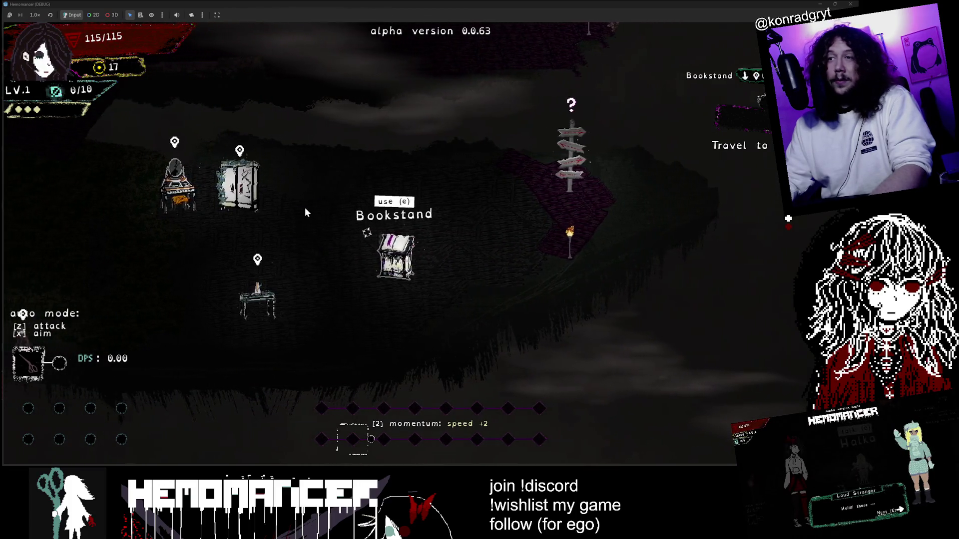
key("a")
key("w")
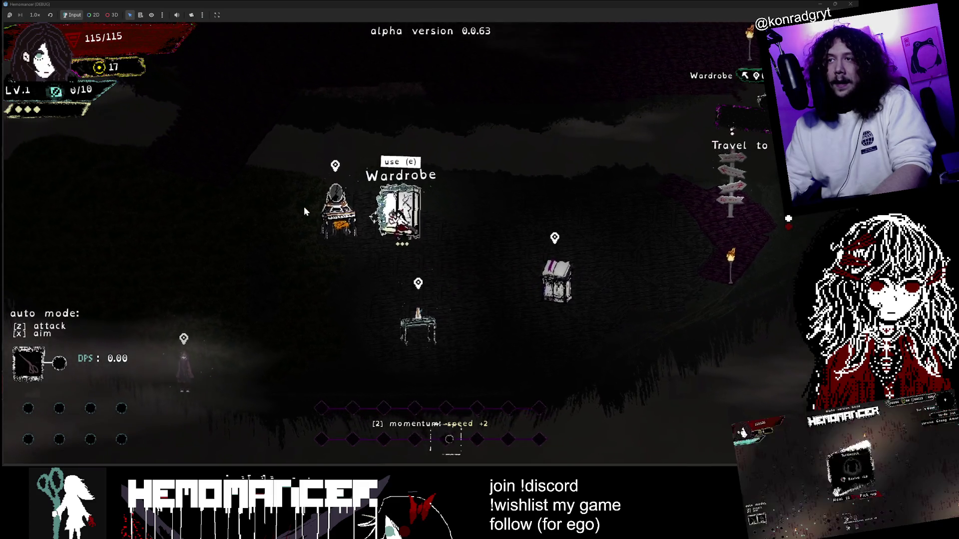
key("e")
left_click(448, 446)
Pause the game and peek at the Collection screen before returning to the menu.
key("d")
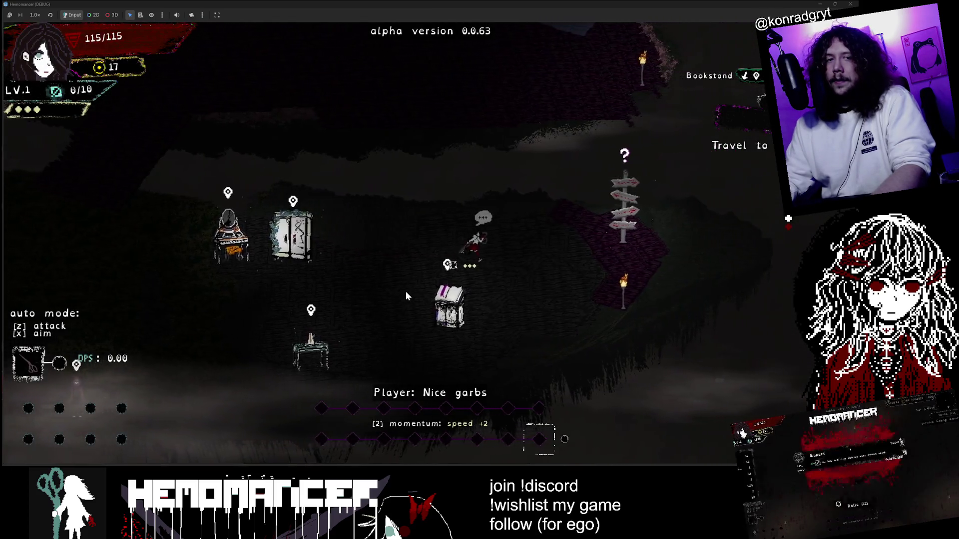
key("Escape")
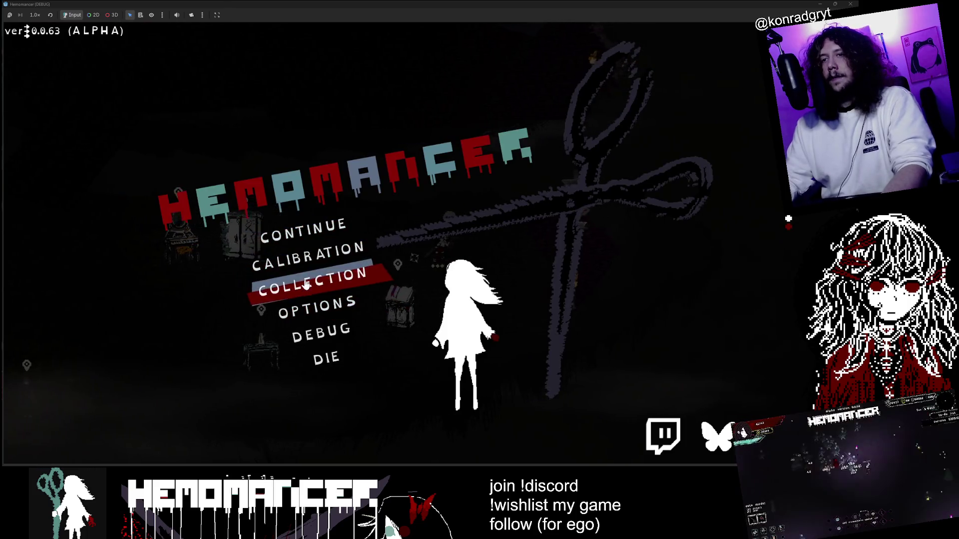
left_click(312, 283)
key("Escape")
Open the game's Options, glance at Graphics, then go to the Controls settings.
left_click(327, 310)
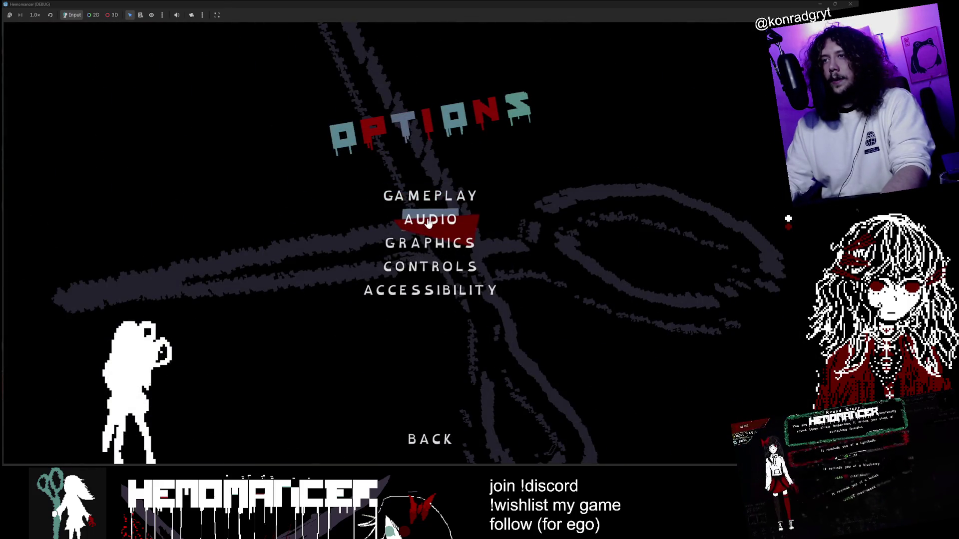
left_click(426, 243)
left_click(429, 439)
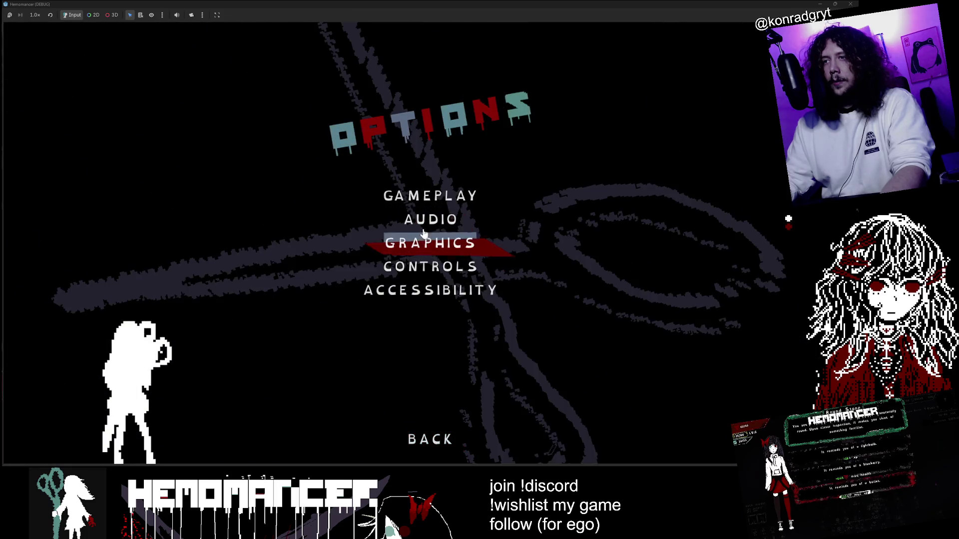
left_click(425, 272)
Review the keyboard & mouse and controller bindings down to Interact, then back out of Controls and Options.
scroll(556, 224, "down", 5)
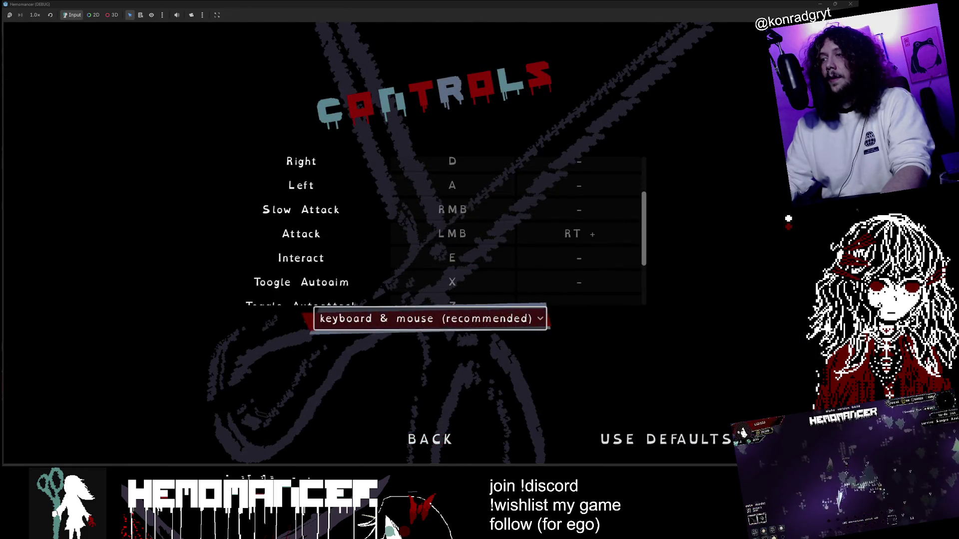
scroll(441, 233, "up", 5)
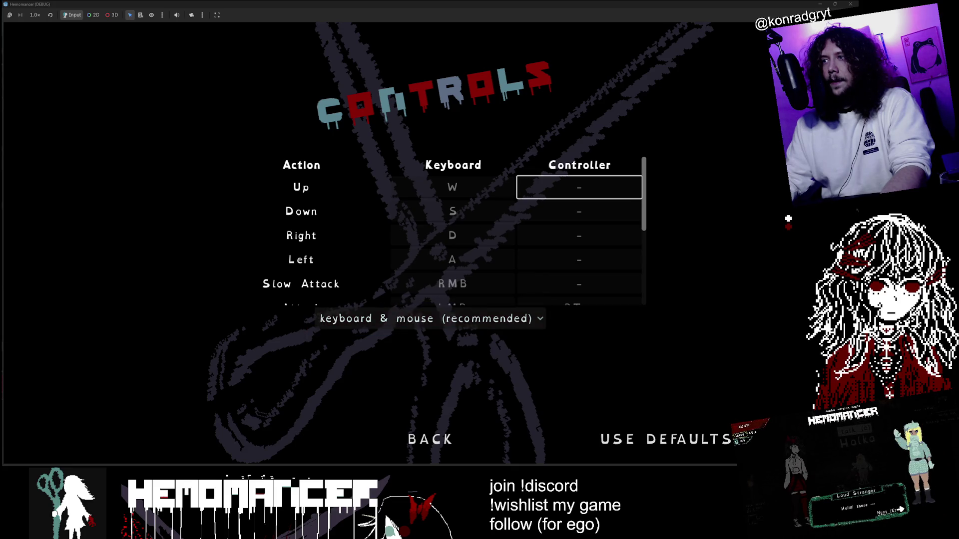
key("Down")
key("Down")
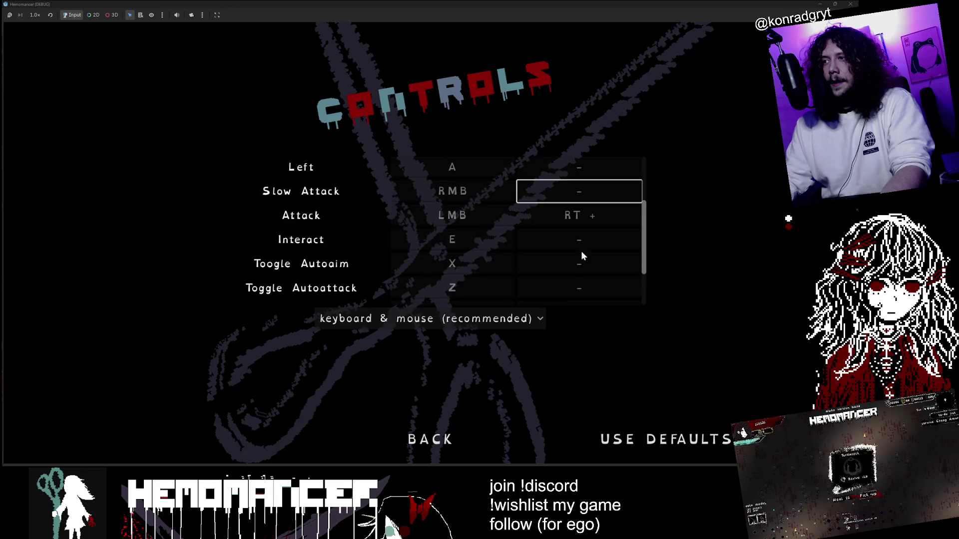
key("Down")
key("Down")
key("Down")
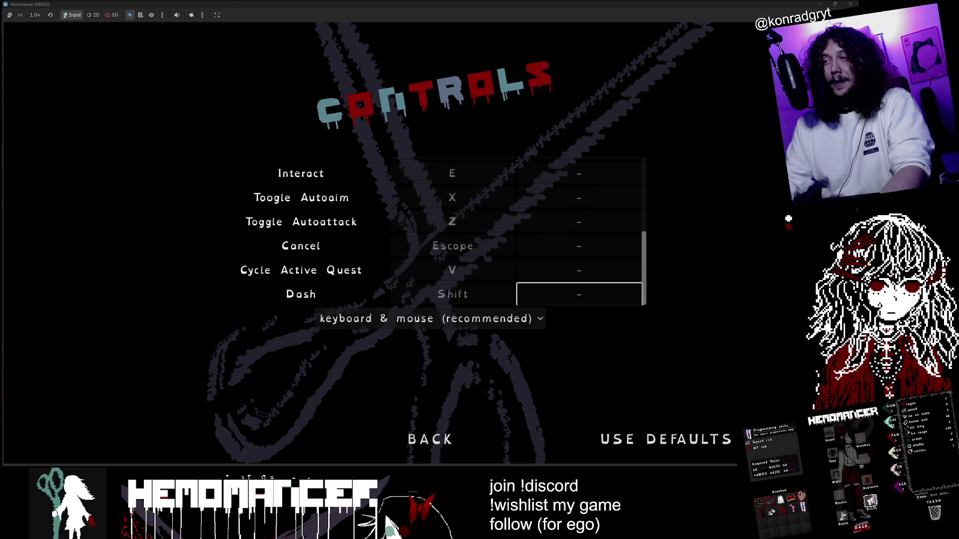
scroll(452, 232, "up", 5)
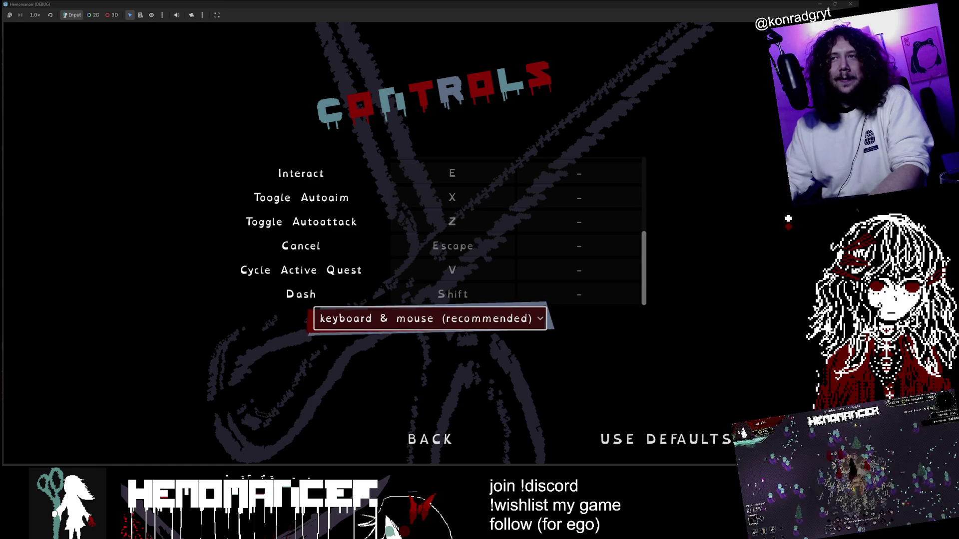
left_click(440, 442)
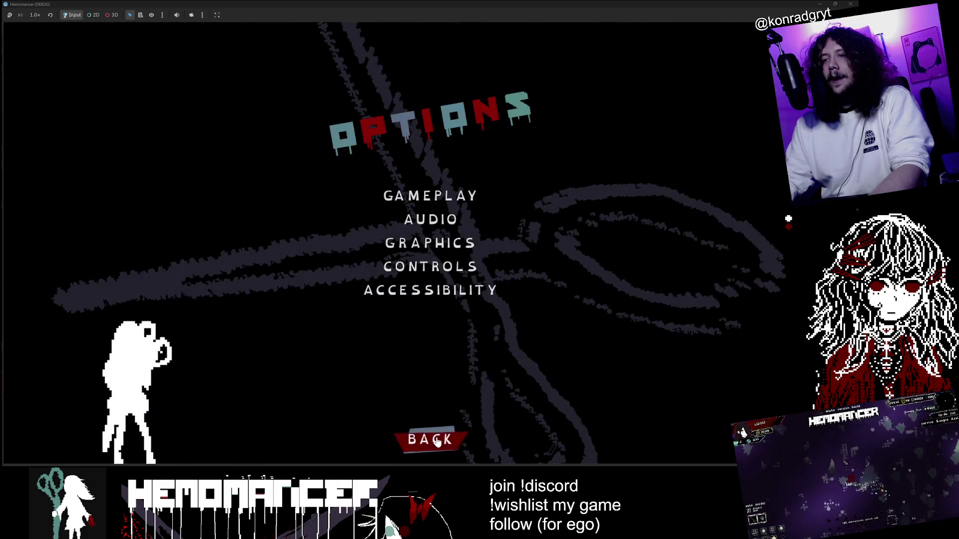
left_click(435, 437)
Resume the game and walk the character left past the Wardrobe and Vanity.
left_click(322, 230)
key("a")
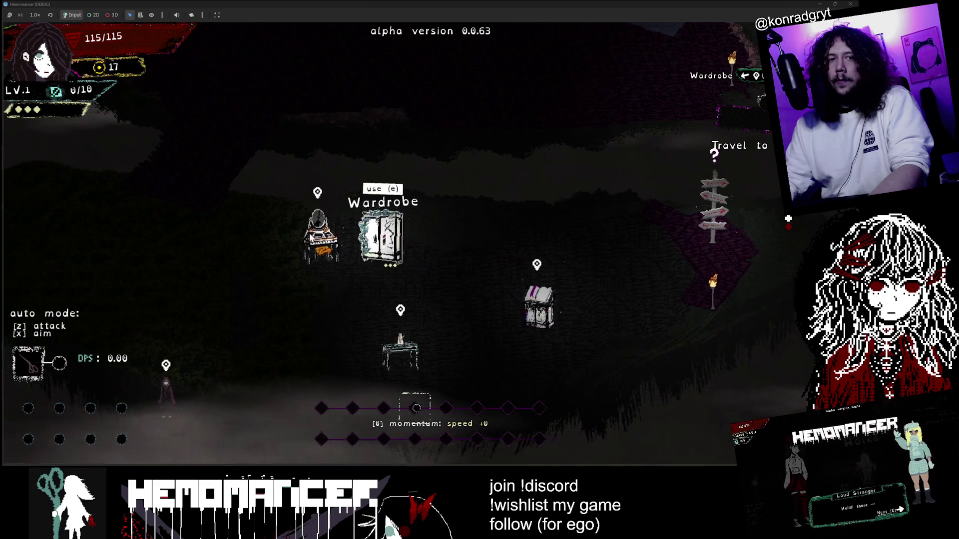
key("a")
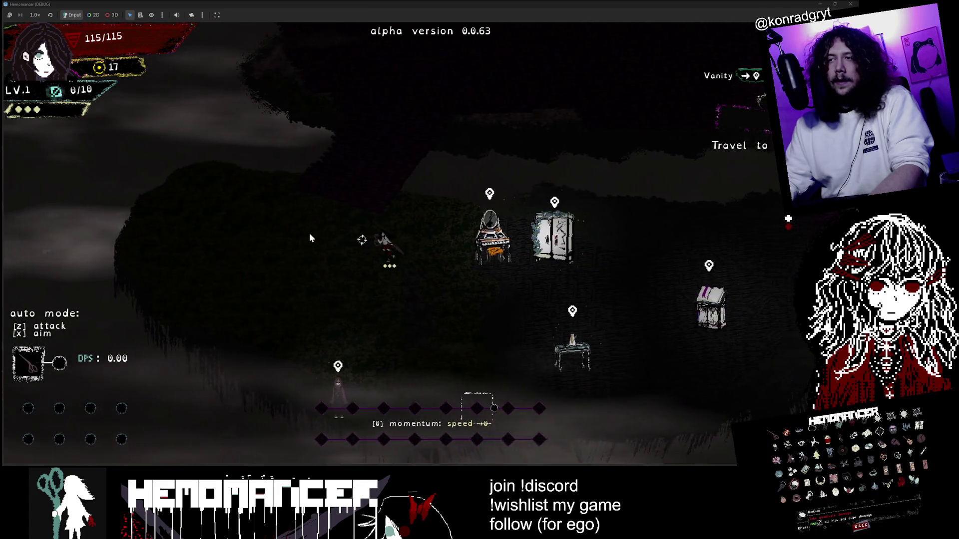
key("a")
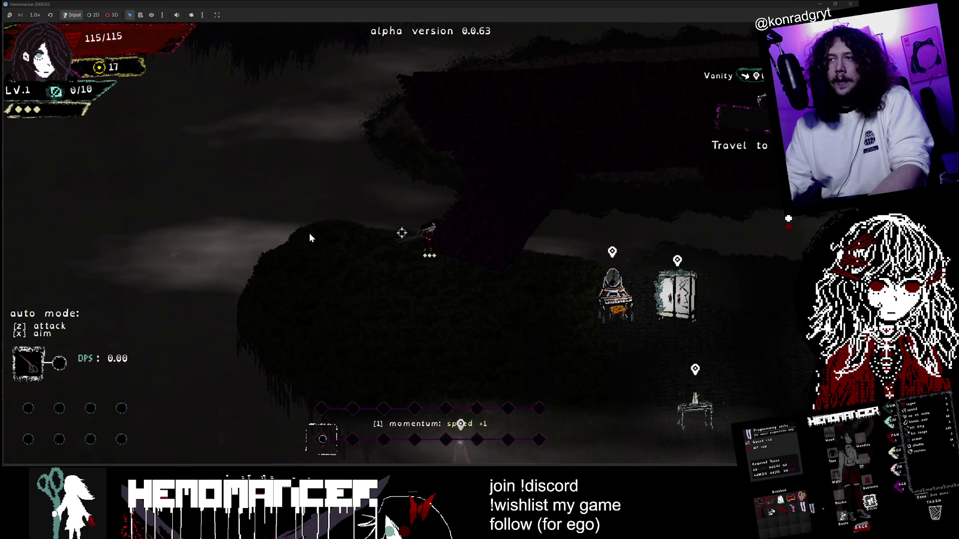
key("d")
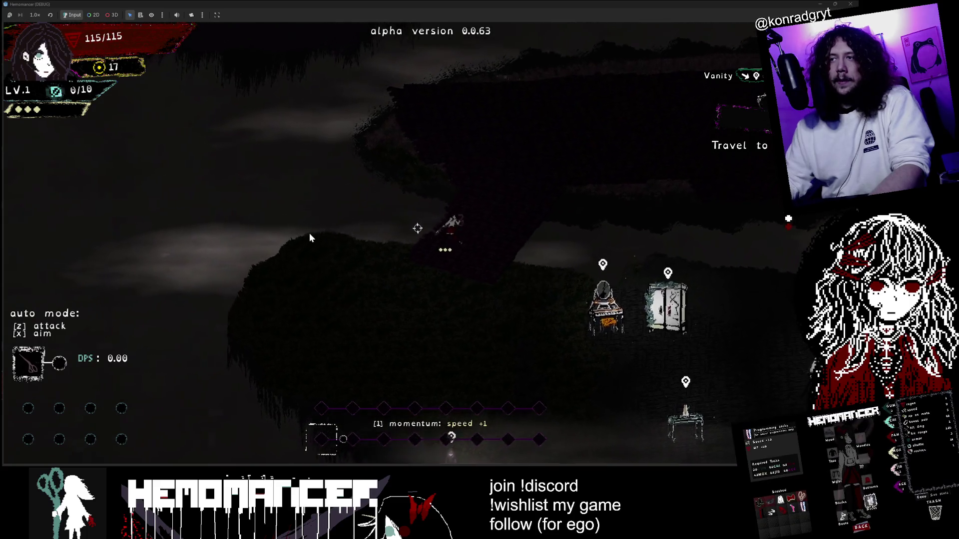
key("a")
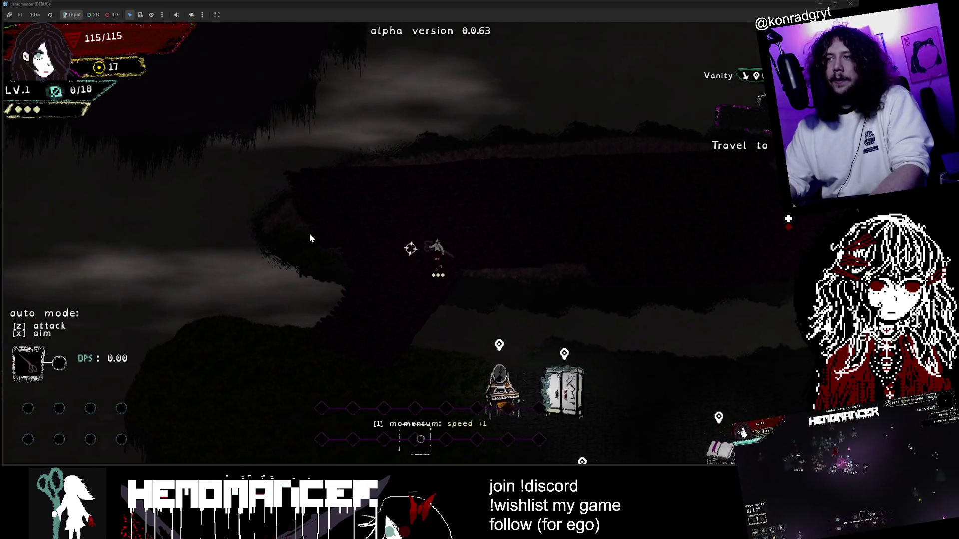
key("s")
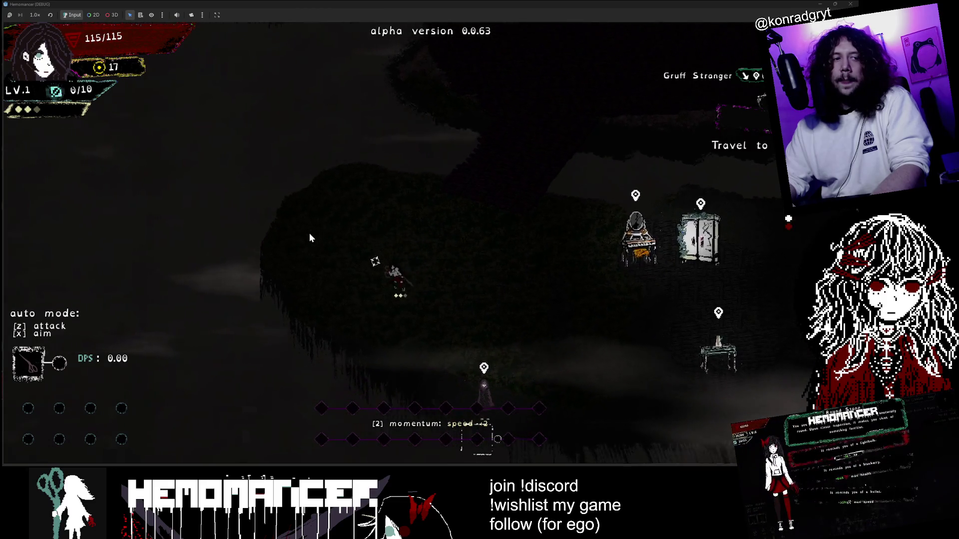
Walk right past the furniture to the Signpole and use it with E.
key("d")
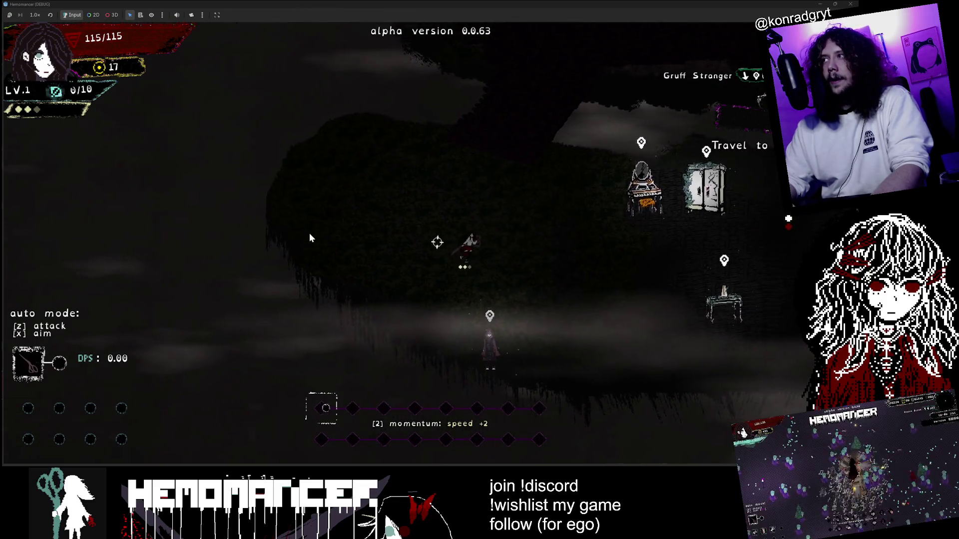
key("d")
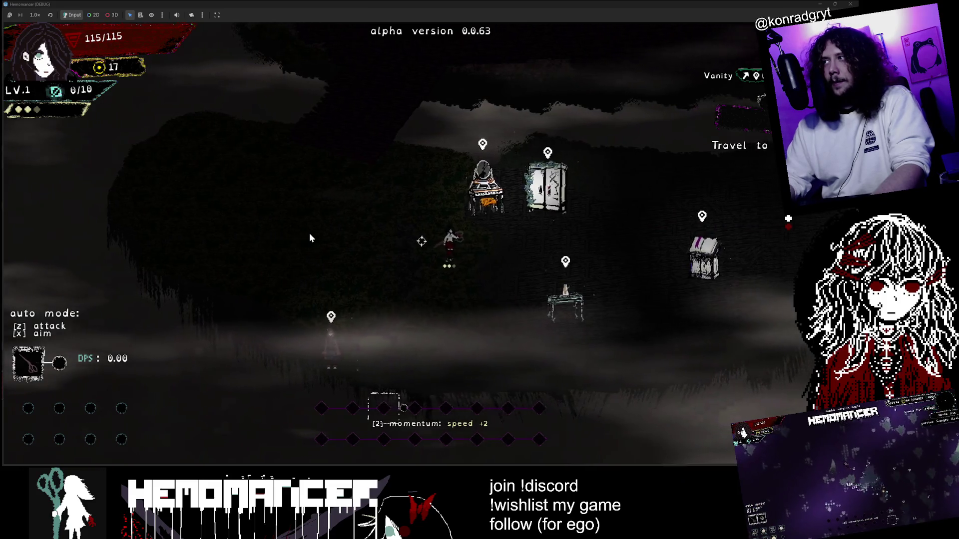
key("d")
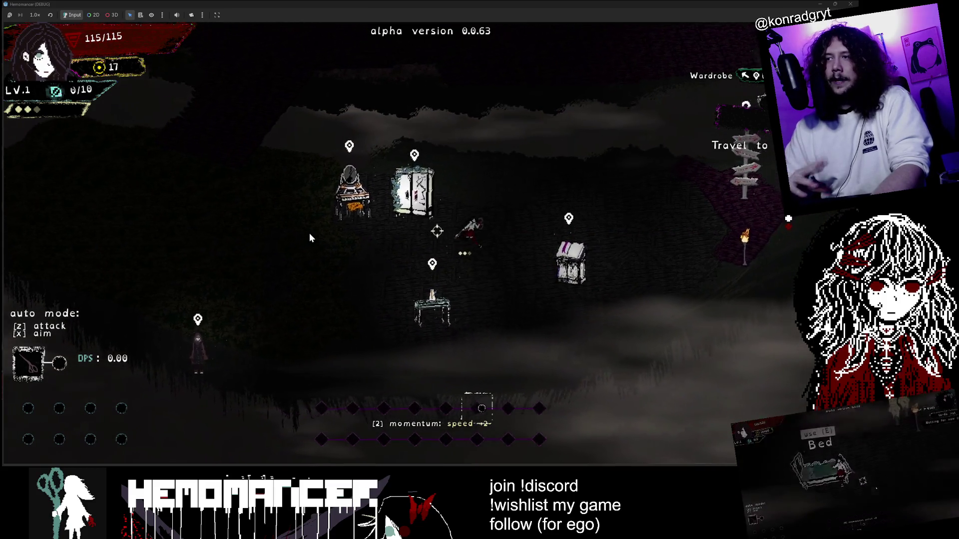
key("w")
key("d")
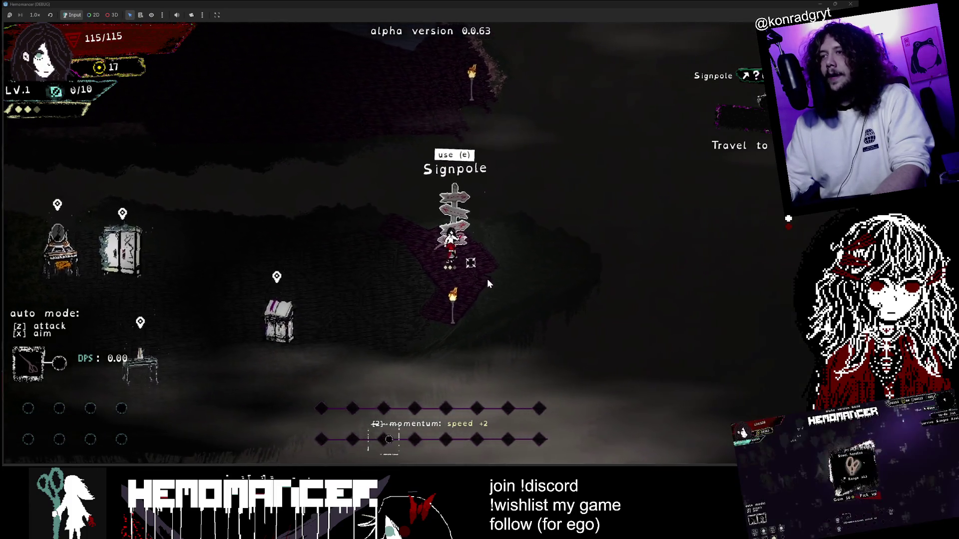
key("e")
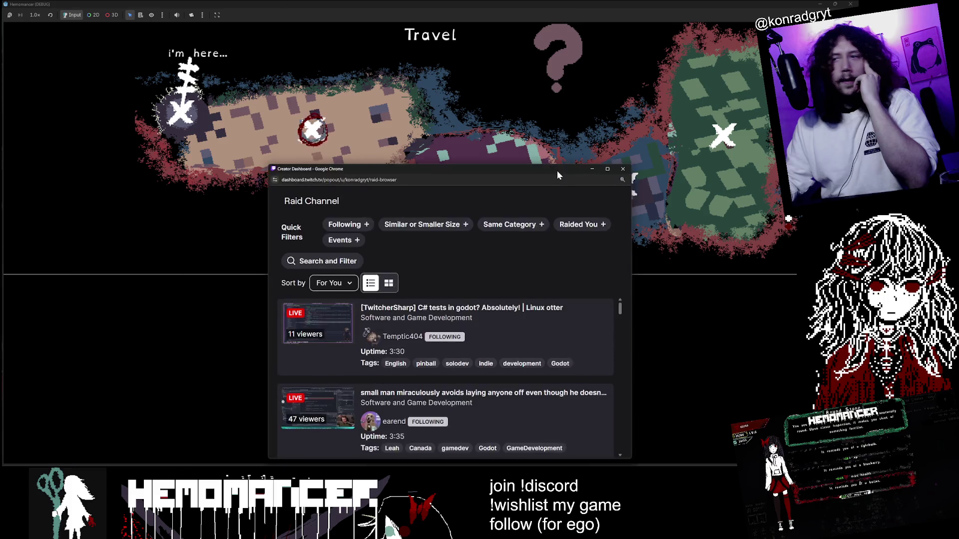
Move the Raid Channel popup to the upper left and enlarge it to show more streams.
left_click_drag(556, 170, 399, 55)
mouse_move(470, 343)
left_mouse_down()
mouse_move(657, 443)
mouse_move(684, 444)
left_mouse_up()
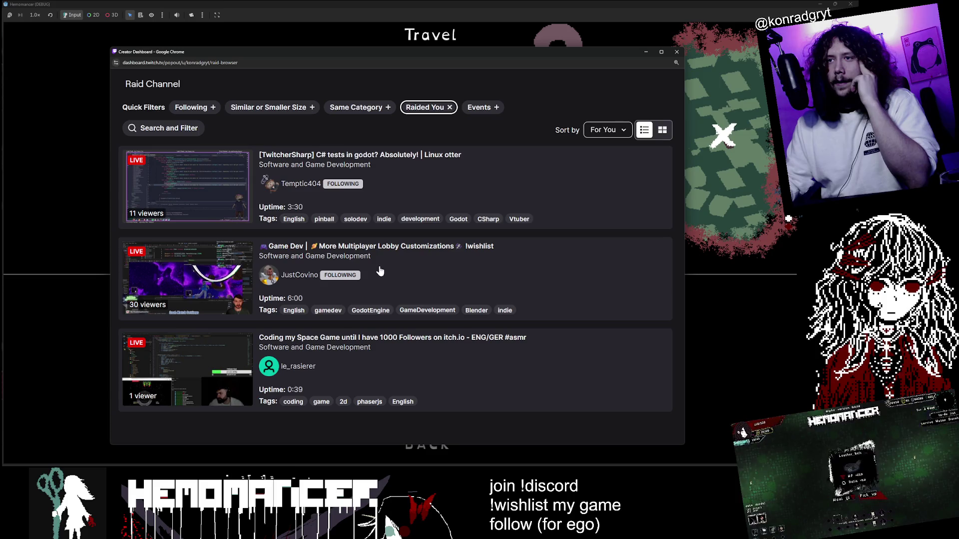
Preview the Game Dev multiplayer lobby and 'C# tests in godot' streams from the raid list.
left_click(416, 257)
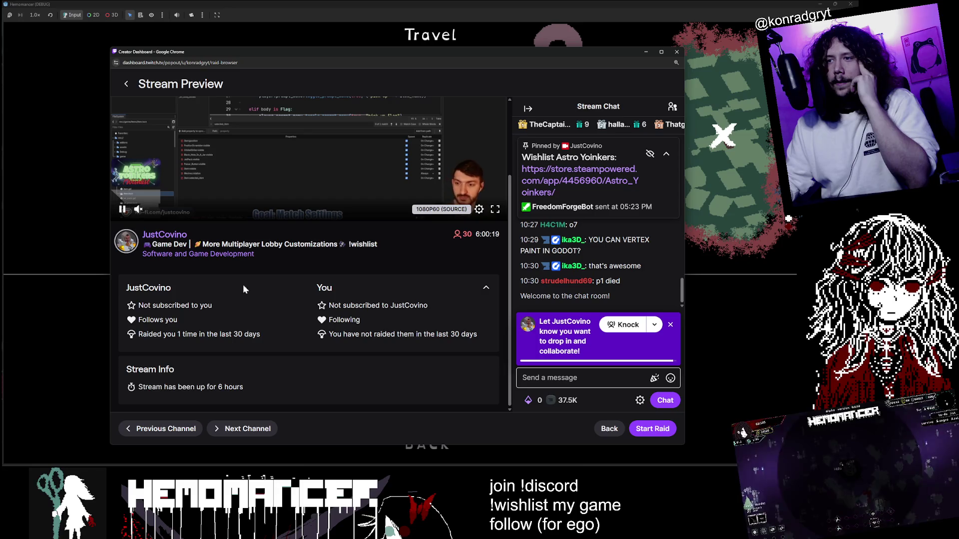
left_click(122, 208)
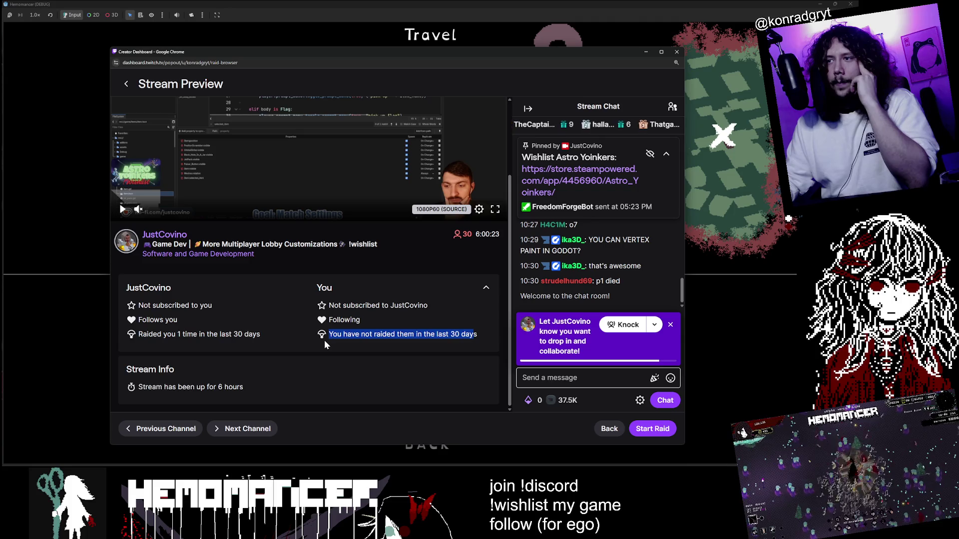
left_click(126, 84)
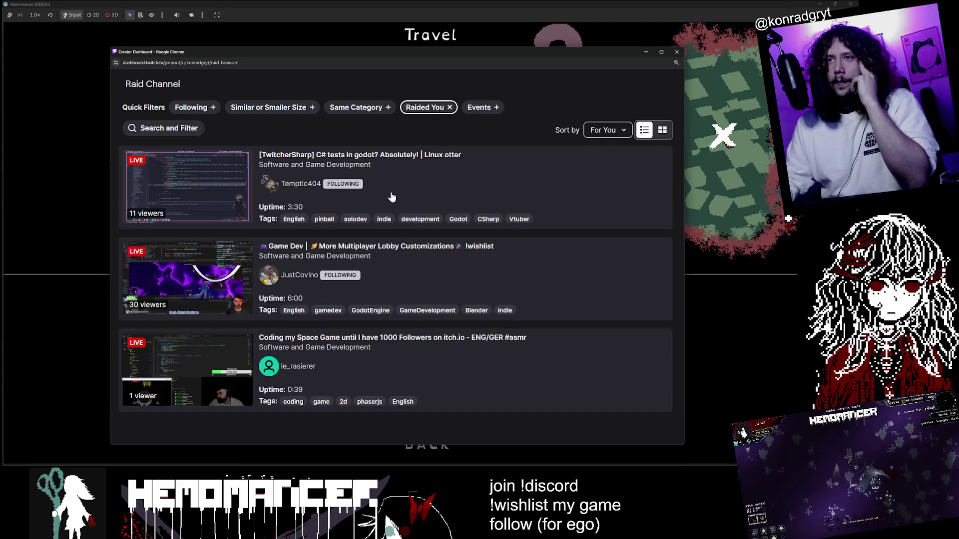
left_click(390, 198)
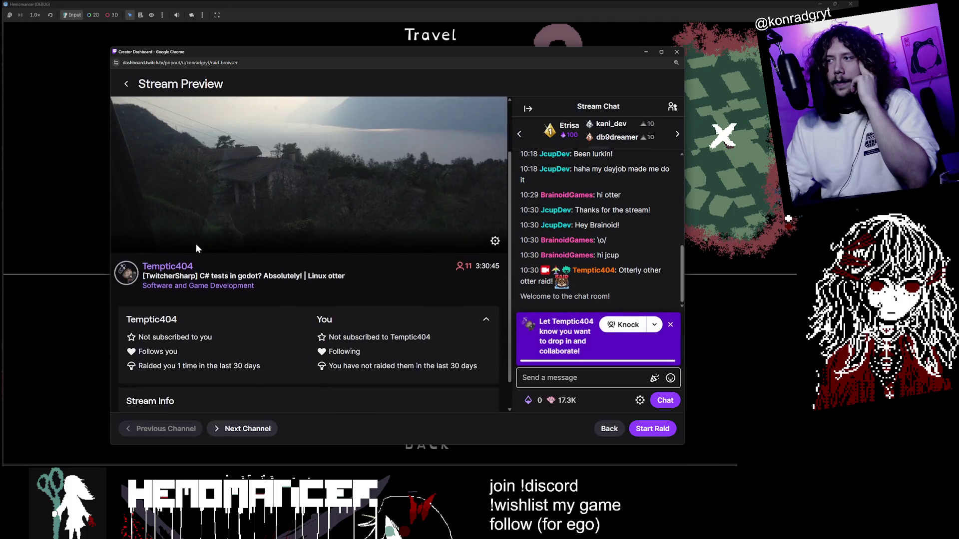
scroll(175, 237, "down", 1)
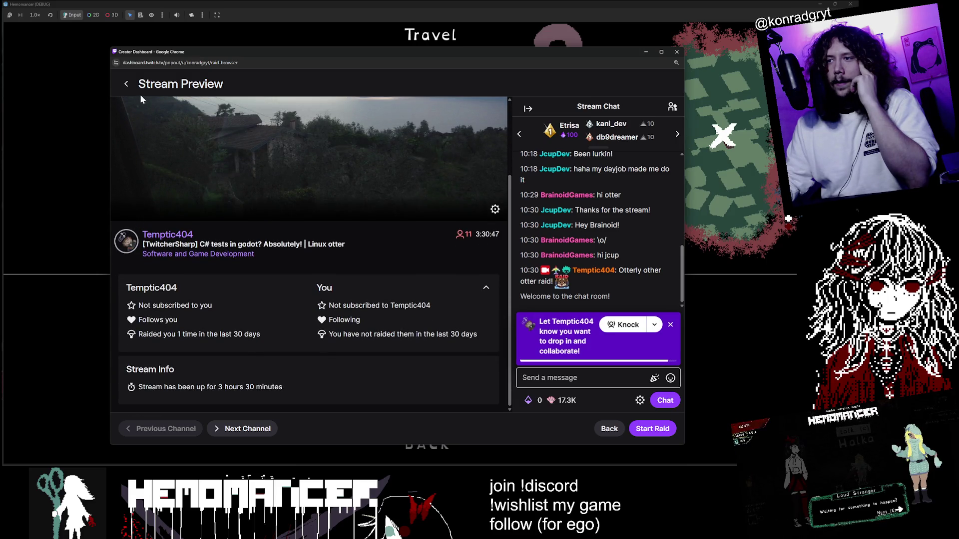
left_click(125, 85)
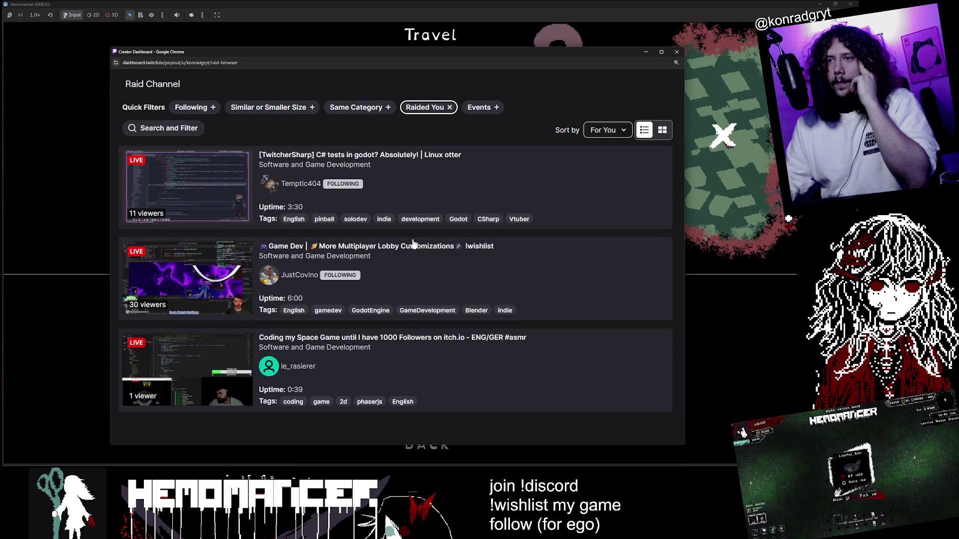
Reopen the Game Dev multiplayer lobby preview, dismiss the Knock banner, and start the raid.
left_click(441, 275)
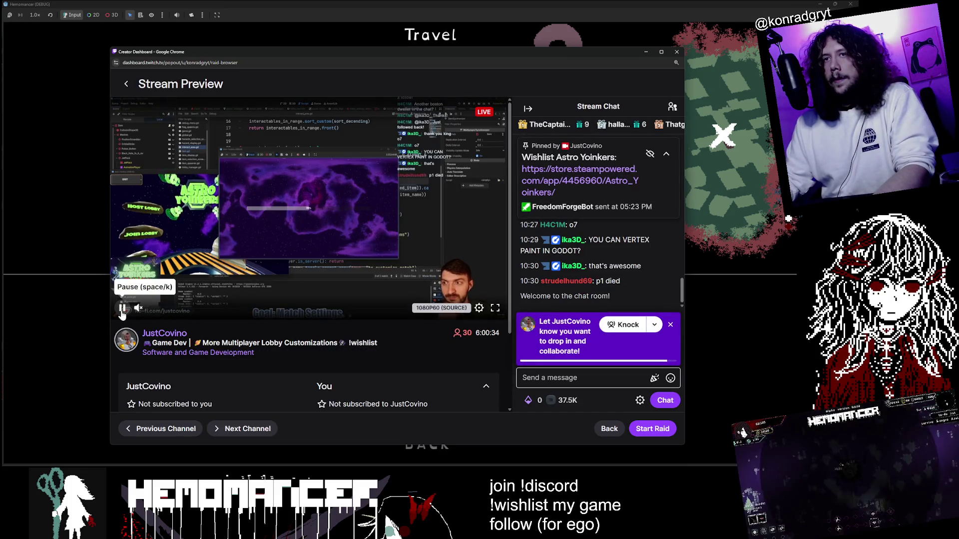
left_click(670, 325)
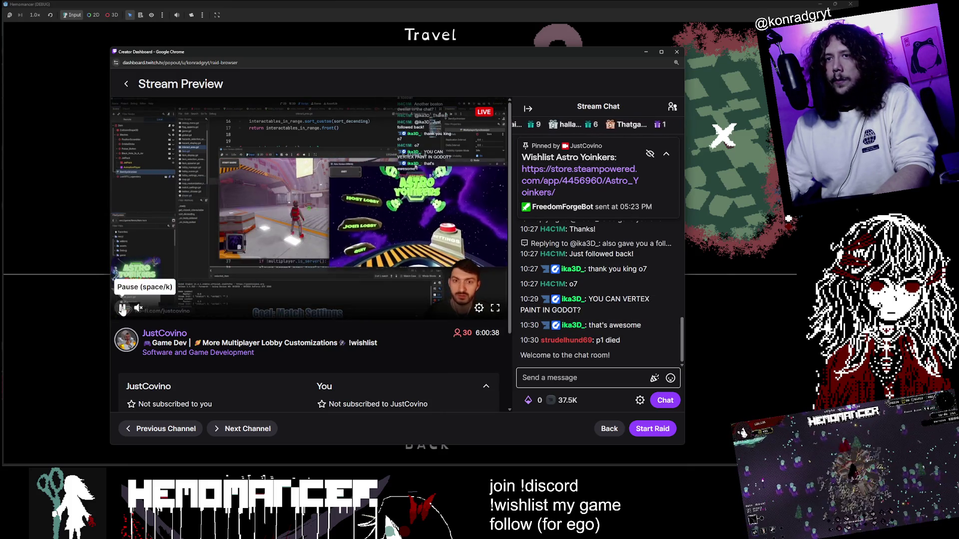
left_click(122, 308)
scroll(314, 367, "down", 1)
scroll(314, 368, "down", 1)
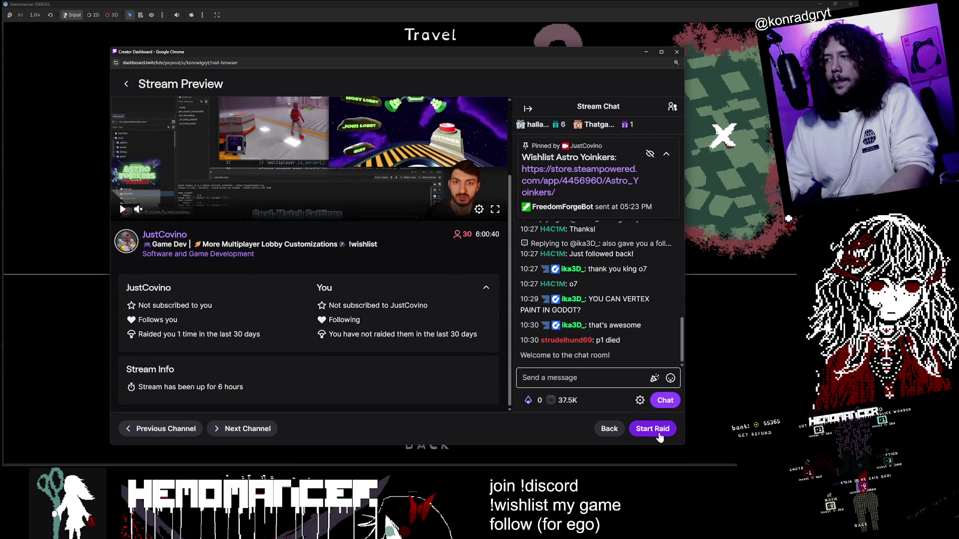
left_click(658, 433)
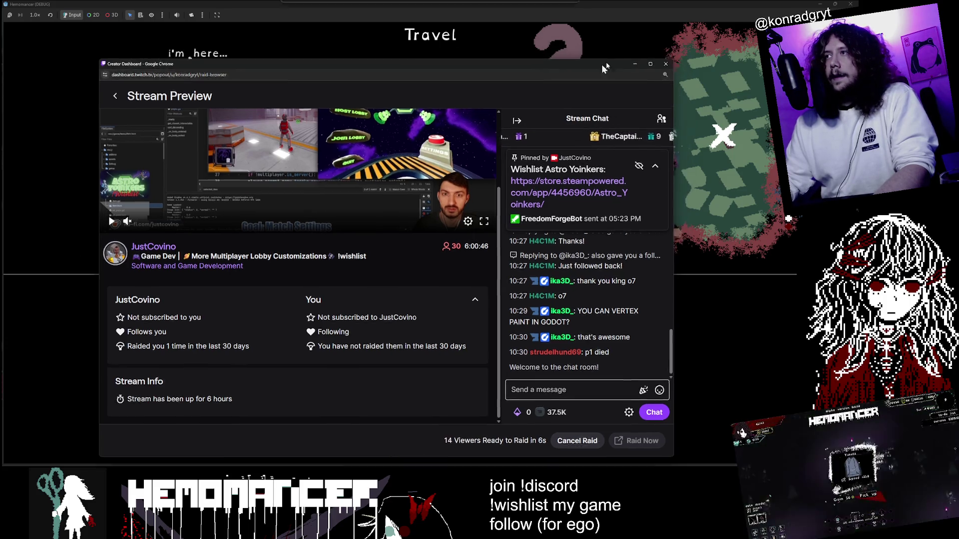
Close the creator dashboard, stop the running game, and place the cursor on line 64 of game_map.gd.
left_click(646, 51)
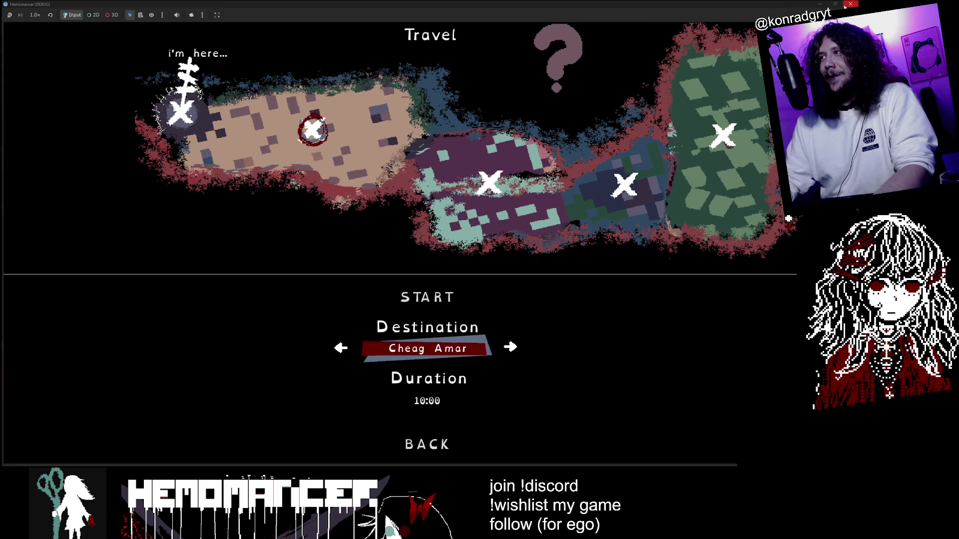
key("alt+F4")
left_click(240, 229)
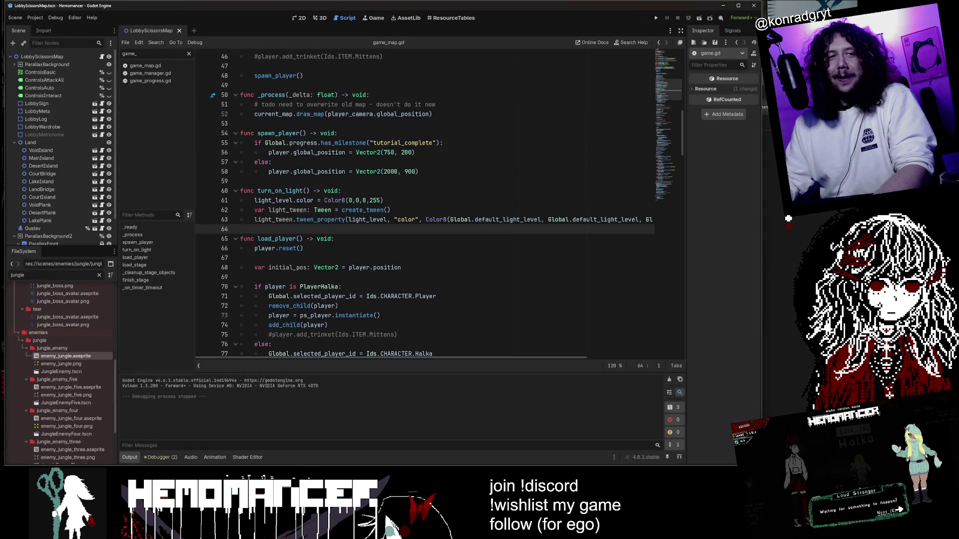